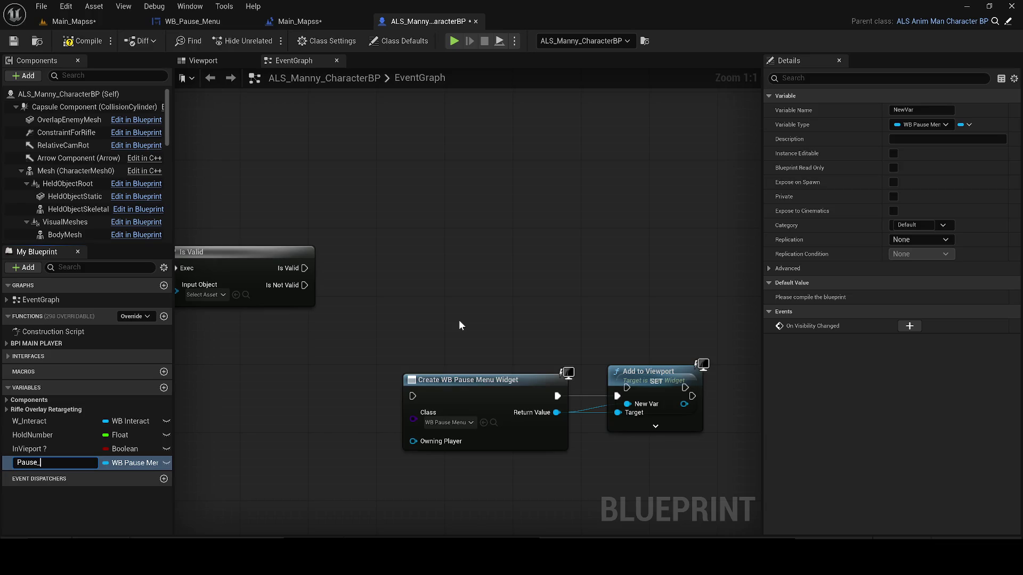
text(Ref)
- Name the variable Pause_Ref and feed a Pause Ref getter into Is Valid's Input Object
key(Return)
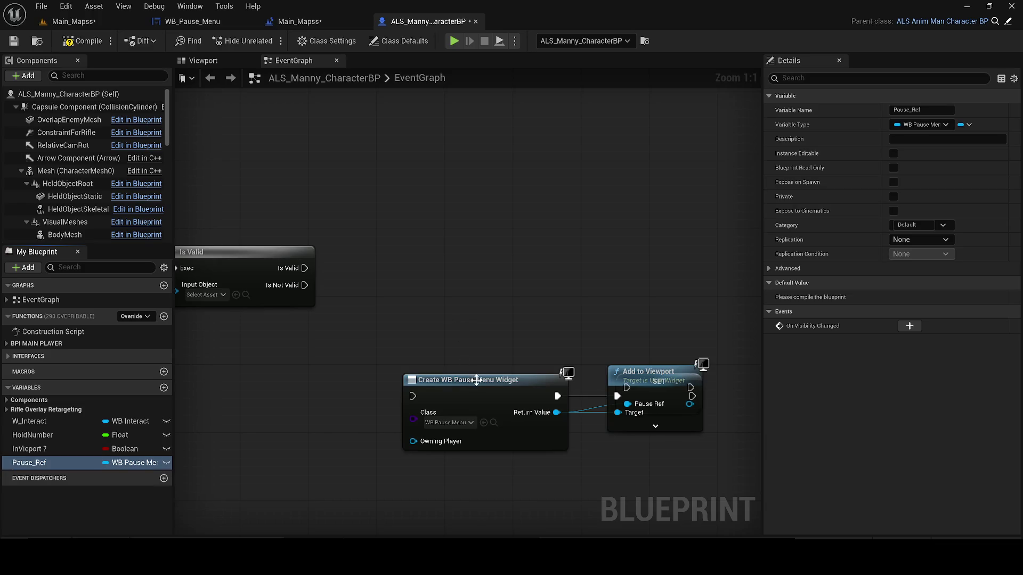
drag(470, 376, 376, 359)
drag(634, 380, 593, 241)
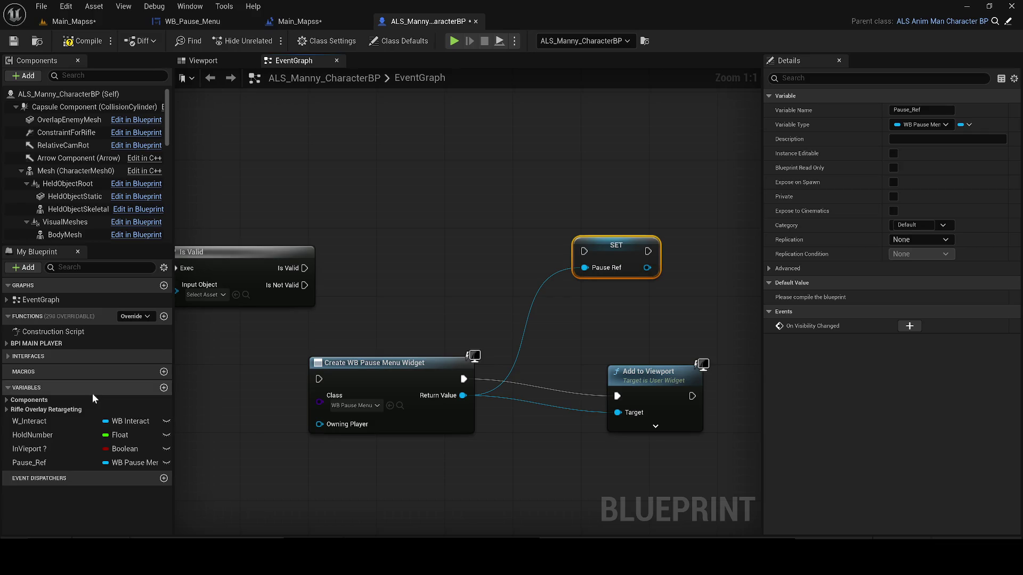
mouse_move(20, 449)
mouse_down()
mouse_move(210, 385)
mouse_move(32, 419)
mouse_move(203, 369)
mouse_move(224, 393)
mouse_up()
click(224, 393)
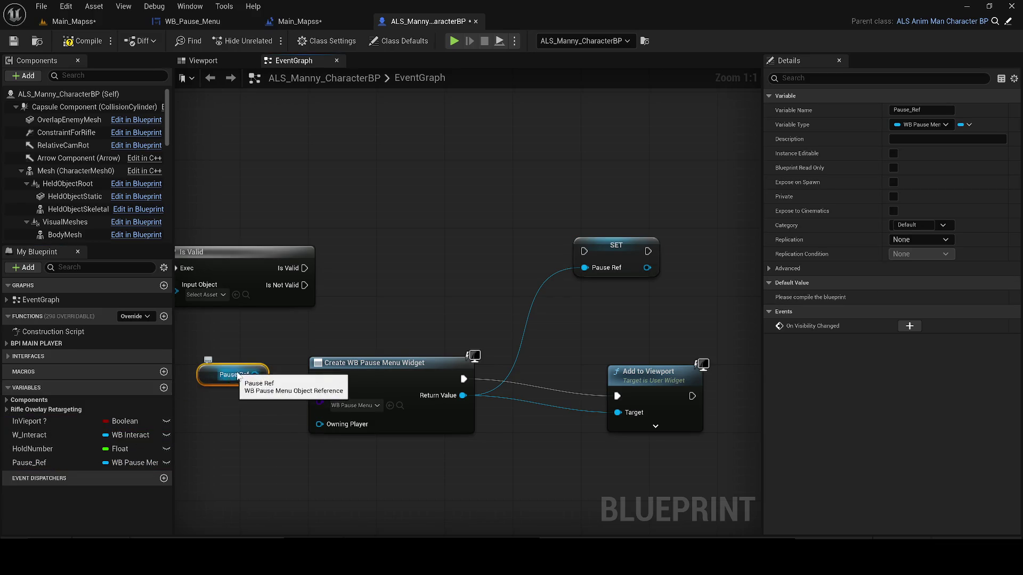
mouse_move(366, 378)
mouse_down()
mouse_move(295, 364)
mouse_move(312, 296)
mouse_up()
mouse_move(351, 262)
mouse_down()
mouse_move(389, 270)
mouse_move(424, 264)
mouse_move(208, 273)
mouse_up()
- Wire Is Not Valid into Create Widget and SET into Add to Viewport, then place a Branch
drag(228, 392, 259, 298)
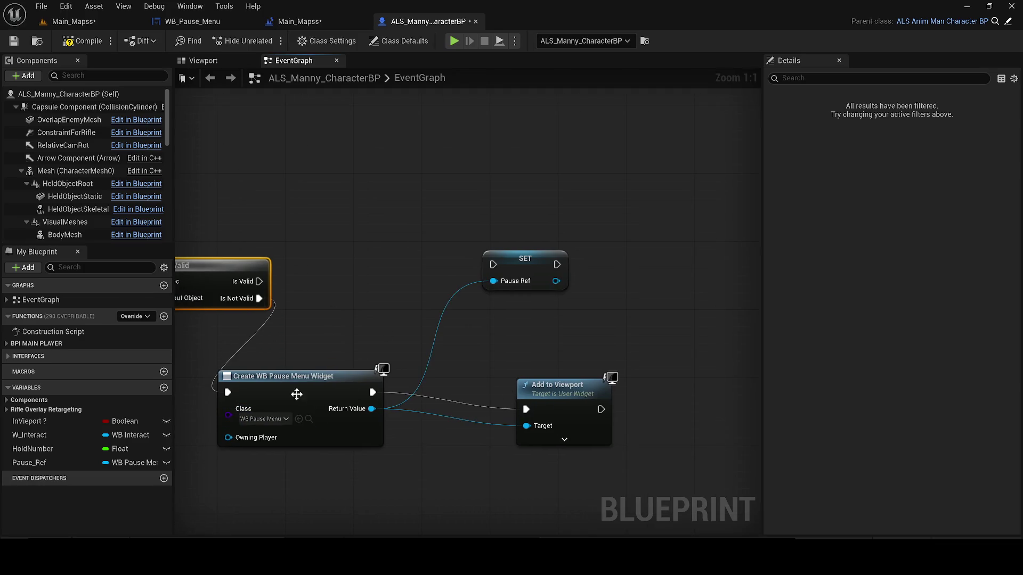
drag(297, 392, 364, 367)
mouse_move(566, 398)
mouse_down()
mouse_move(611, 343)
mouse_move(693, 338)
mouse_up()
mouse_move(492, 264)
mouse_down()
mouse_move(484, 315)
mouse_move(440, 380)
mouse_move(531, 349)
mouse_move(545, 364)
mouse_move(668, 371)
mouse_up()
mouse_move(582, 366)
mouse_down()
mouse_move(631, 341)
mouse_move(655, 350)
mouse_up()
alt+click(654, 367)
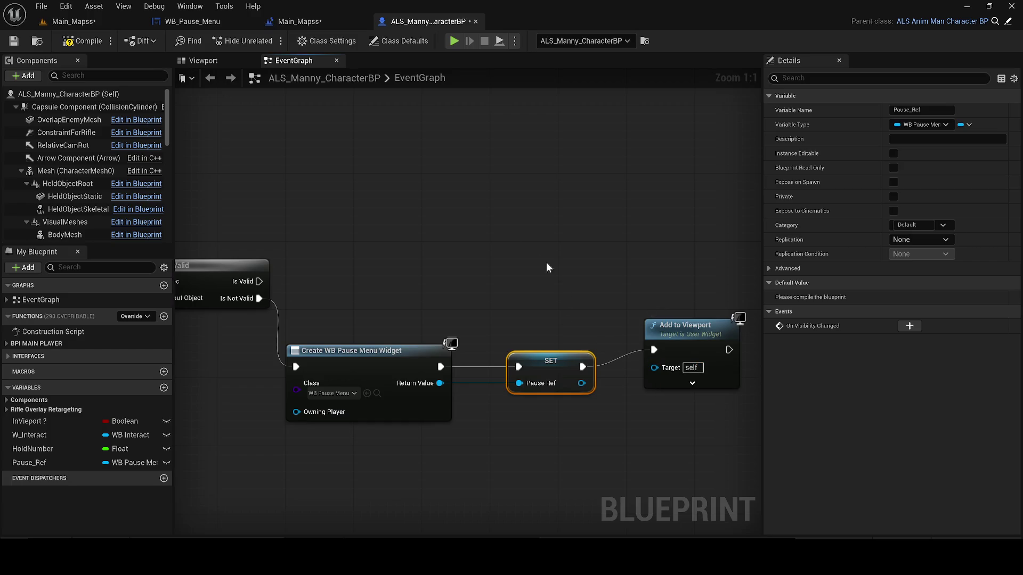
click(507, 252)
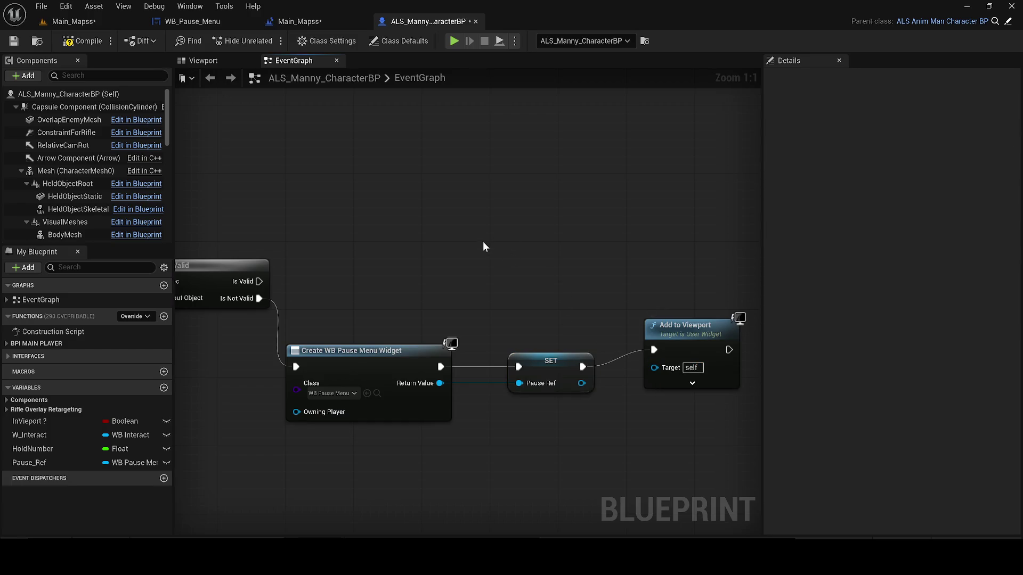
click(427, 239)
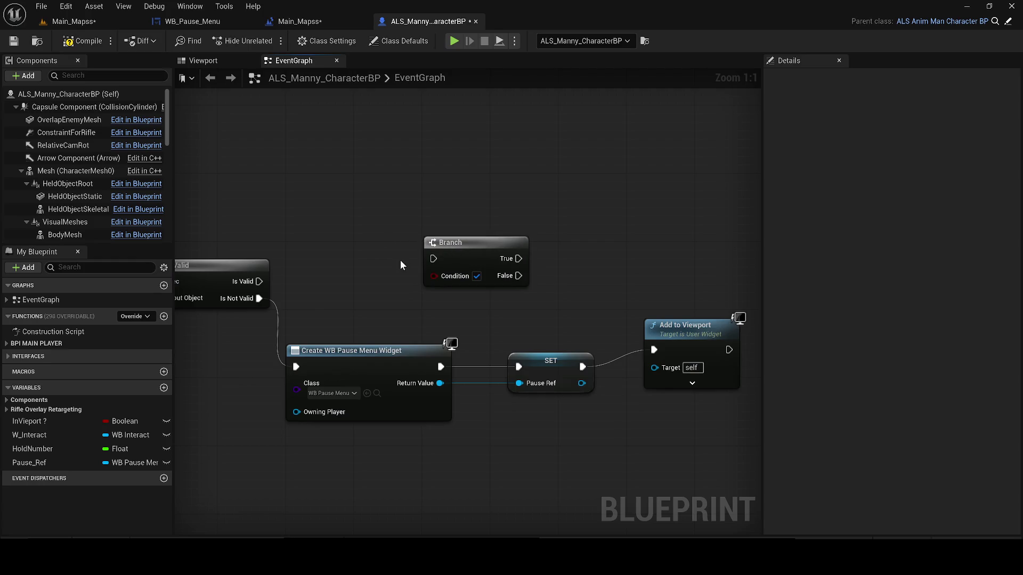
- Connect Is Valid to the Branch and give it an Is Game Paused condition
mouse_move(259, 281)
mouse_down()
mouse_move(415, 255)
mouse_move(443, 263)
mouse_move(418, 328)
mouse_up()
text(is game)
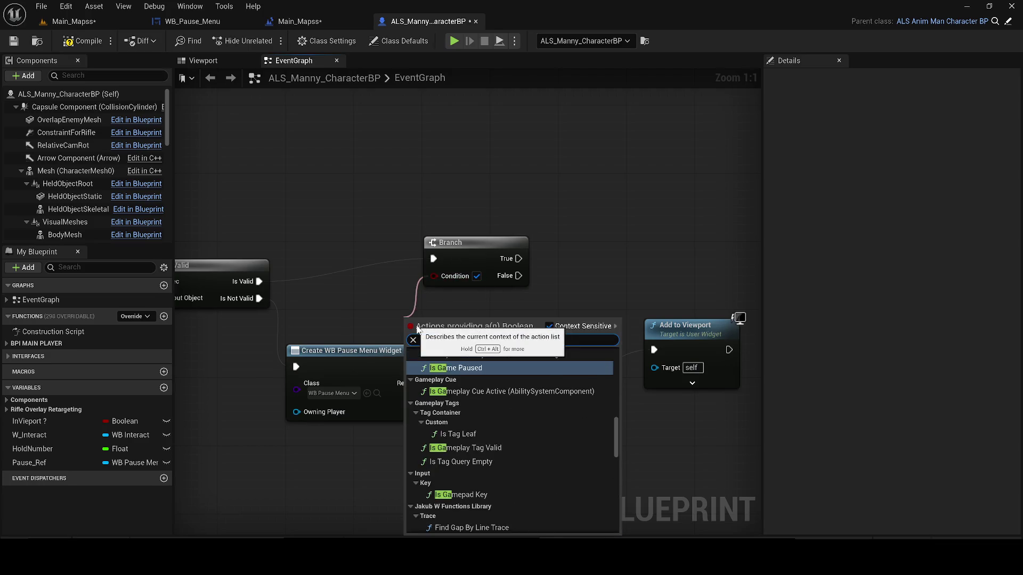
key(Return)
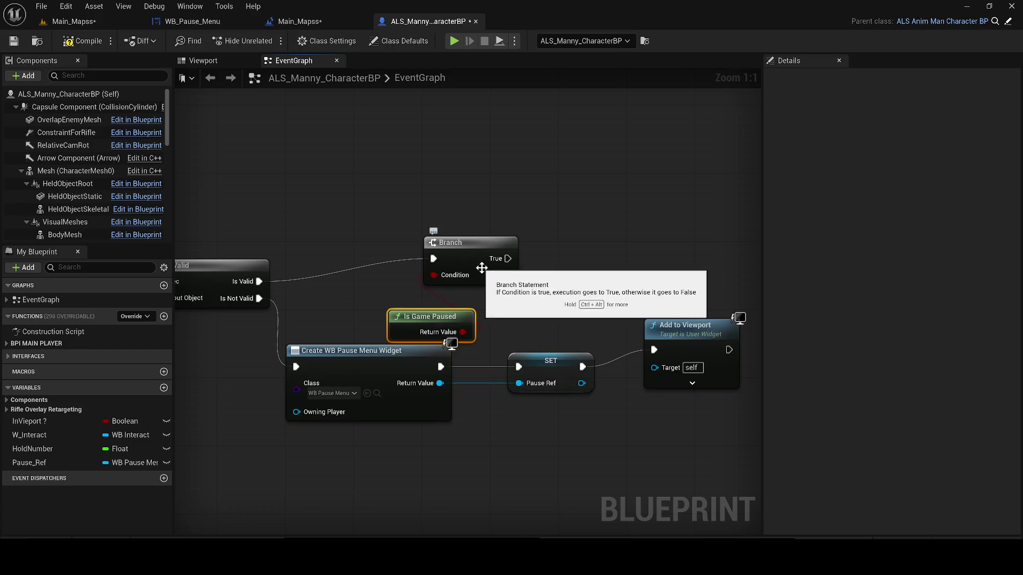
drag(482, 268, 599, 260)
- Rearrange the nodes so the Branch's True output alone drives Add to Viewport
drag(413, 316, 421, 299)
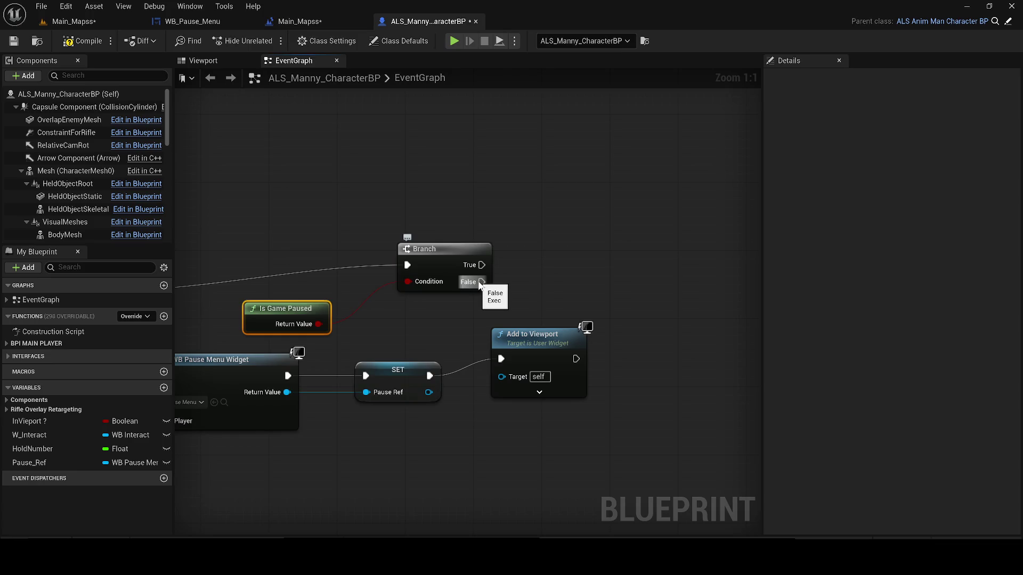
drag(514, 354, 582, 345)
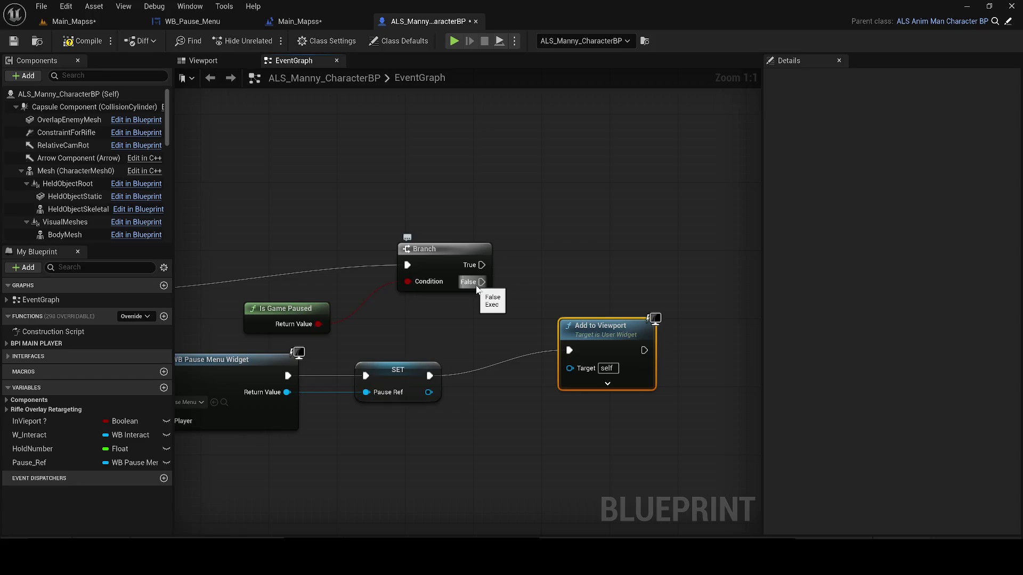
mouse_move(430, 375)
mouse_down()
mouse_move(406, 302)
mouse_move(422, 390)
mouse_move(404, 376)
mouse_move(407, 264)
mouse_move(489, 251)
mouse_move(521, 262)
mouse_up()
drag(502, 308, 565, 308)
drag(737, 272, 735, 290)
drag(529, 273, 522, 276)
drag(320, 315, 362, 315)
mouse_move(565, 329)
mouse_down()
mouse_move(376, 355)
mouse_move(472, 299)
mouse_move(522, 294)
mouse_up()
mouse_move(438, 343)
mouse_down()
mouse_move(625, 302)
mouse_move(500, 342)
mouse_move(409, 326)
mouse_move(482, 310)
mouse_up()
scroll(500, 342, down, 1)
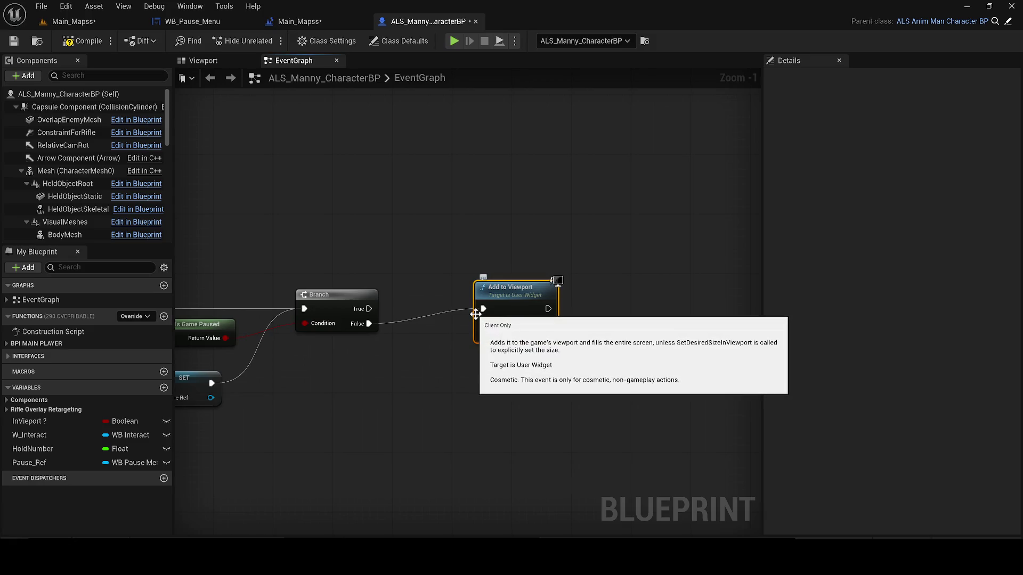
alt+click(371, 325)
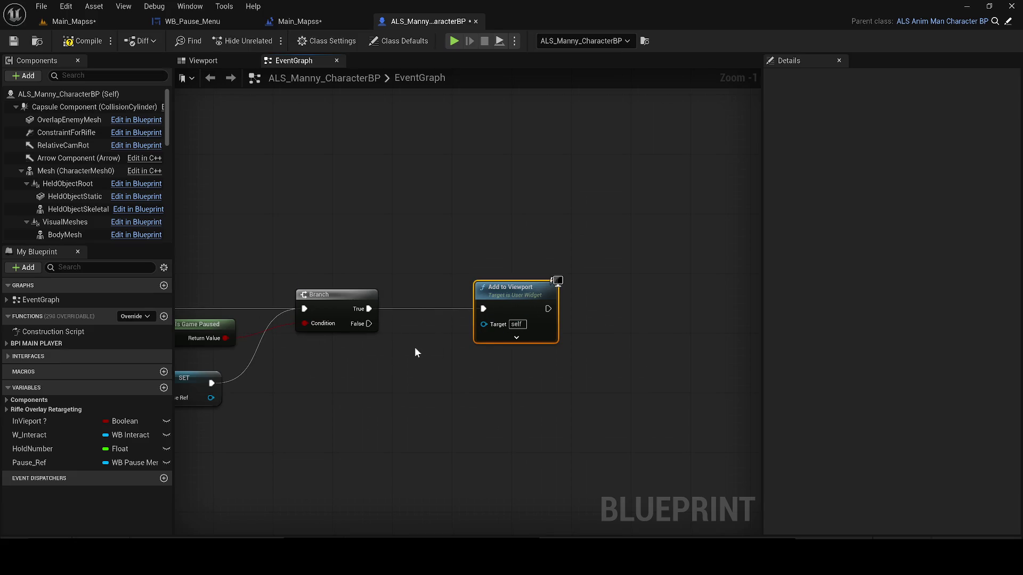
mouse_move(415, 347)
mouse_down()
mouse_move(342, 341)
mouse_move(443, 322)
mouse_move(451, 330)
mouse_up()
- Add a Remove from Parent node after Branch True, targeting a Pause Ref getter
mouse_move(355, 370)
mouse_down()
mouse_move(495, 333)
mouse_move(404, 339)
mouse_up()
mouse_move(60, 463)
mouse_down()
mouse_move(389, 362)
mouse_move(395, 378)
mouse_move(352, 404)
mouse_up()
click(428, 397)
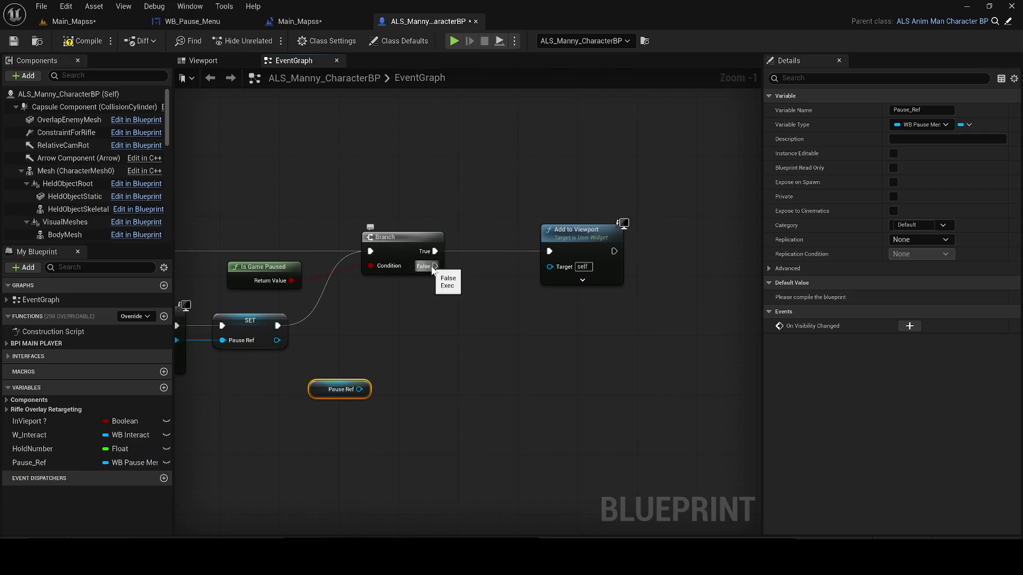
drag(434, 251, 490, 365)
text(remove from)
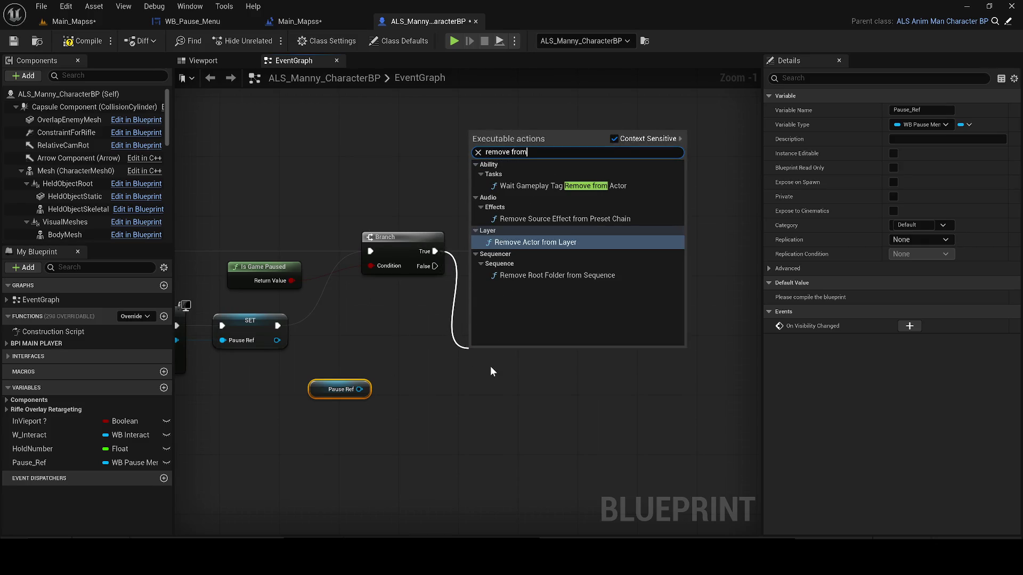
text( pa)
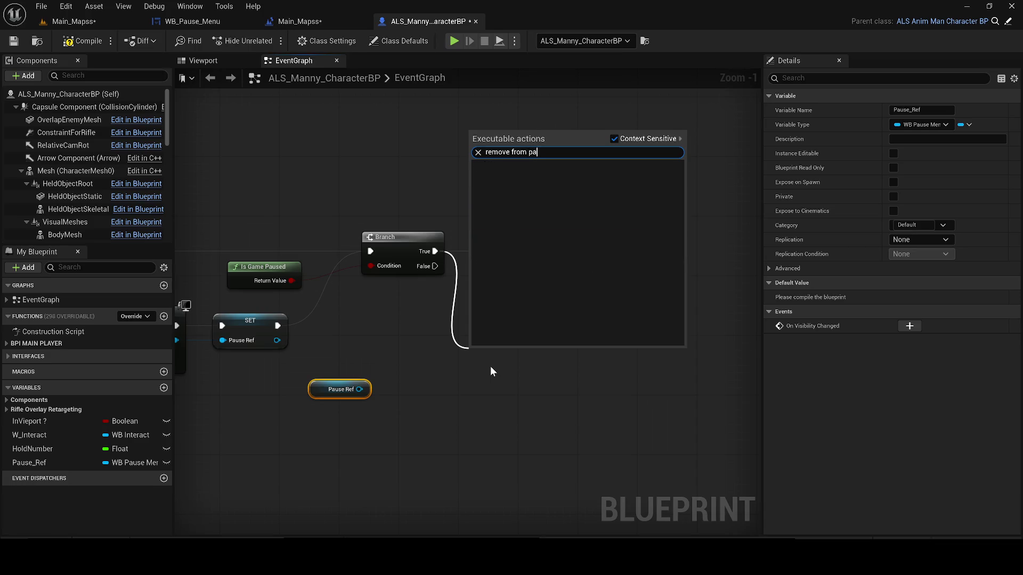
click(614, 138)
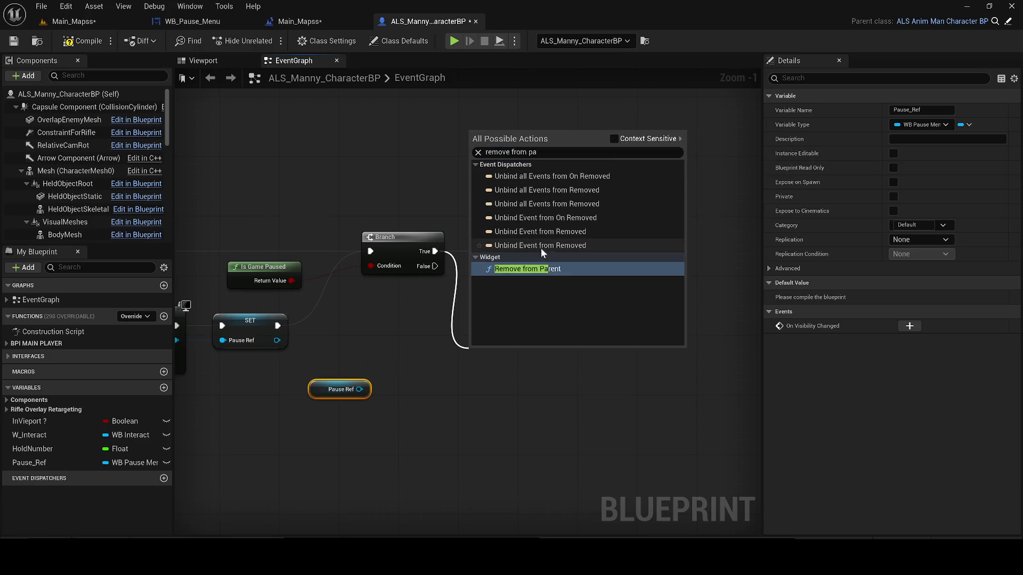
click(522, 269)
drag(509, 352, 508, 231)
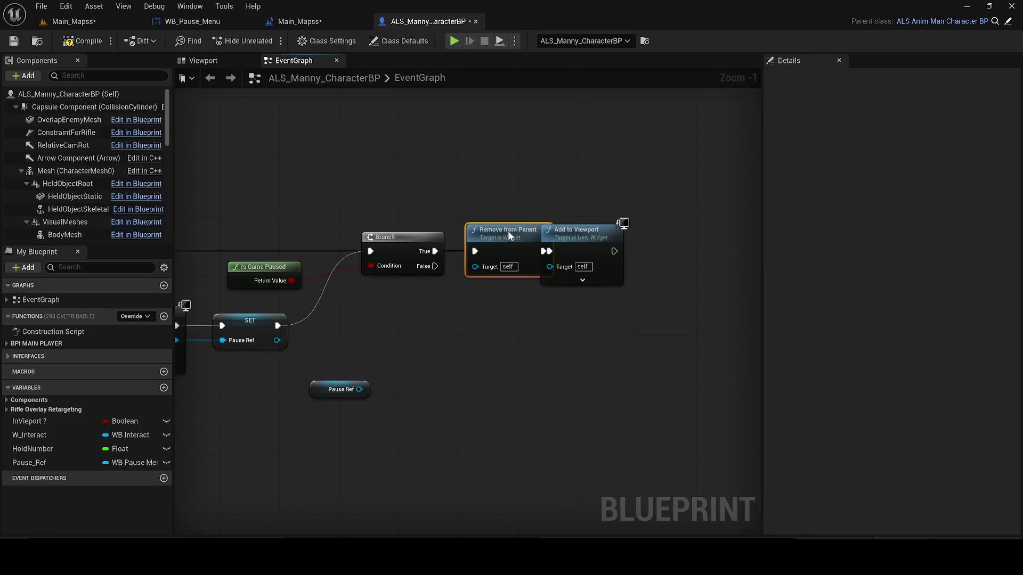
drag(359, 389, 476, 269)
mouse_move(319, 392)
mouse_down()
mouse_move(376, 365)
mouse_move(383, 305)
mouse_move(175, 327)
mouse_up()
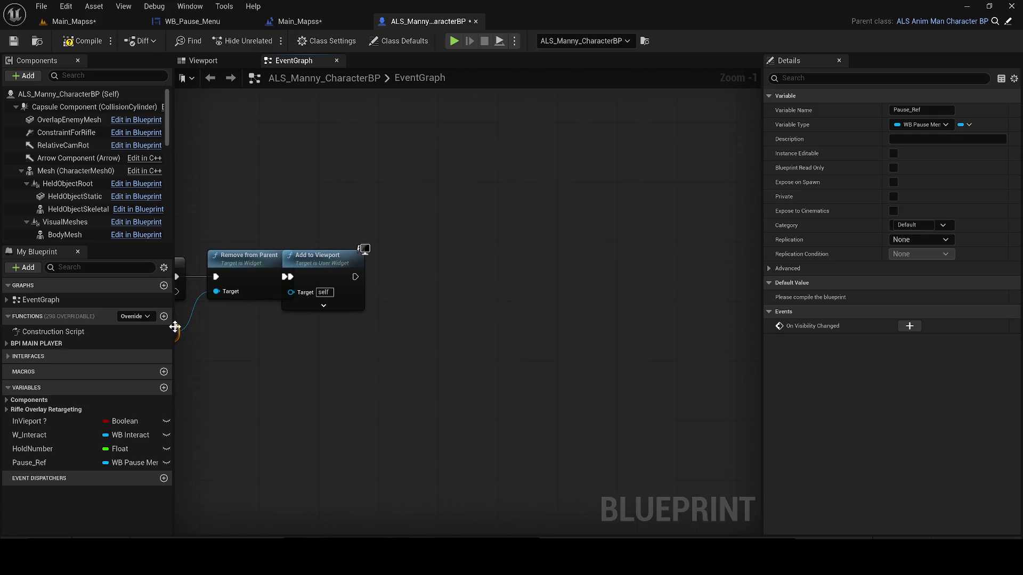
drag(346, 269, 549, 261)
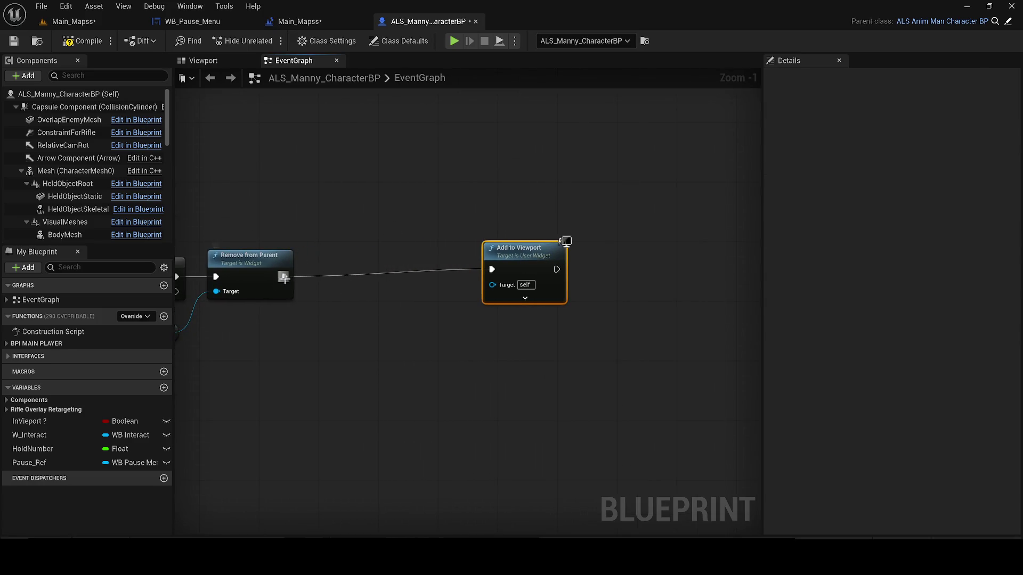
- Search for the game-pause setter after Remove from Parent, discarding a wrong Set Paused node
drag(284, 278, 306, 314)
text(Set Pause)
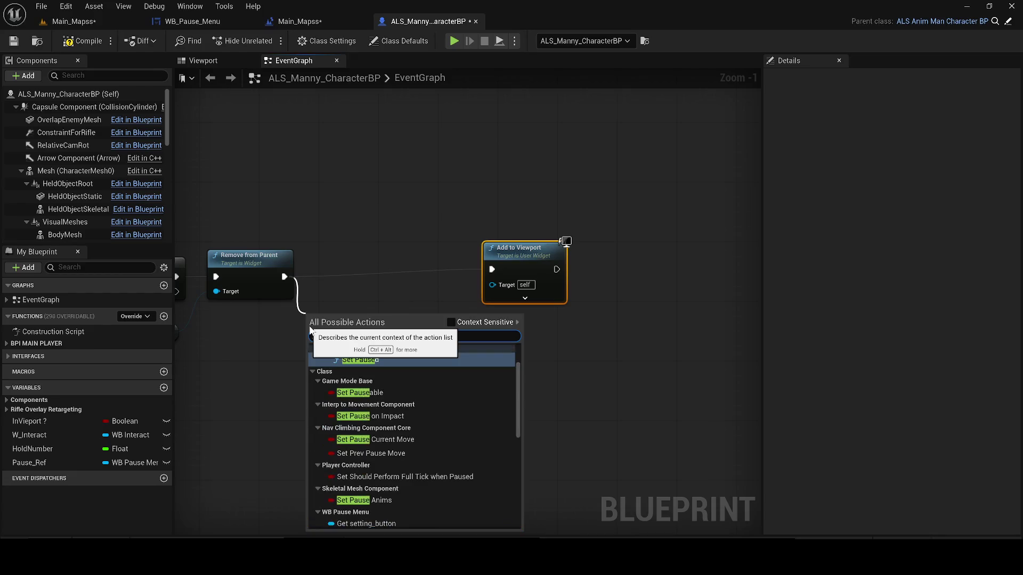
key(Return)
key(Delete)
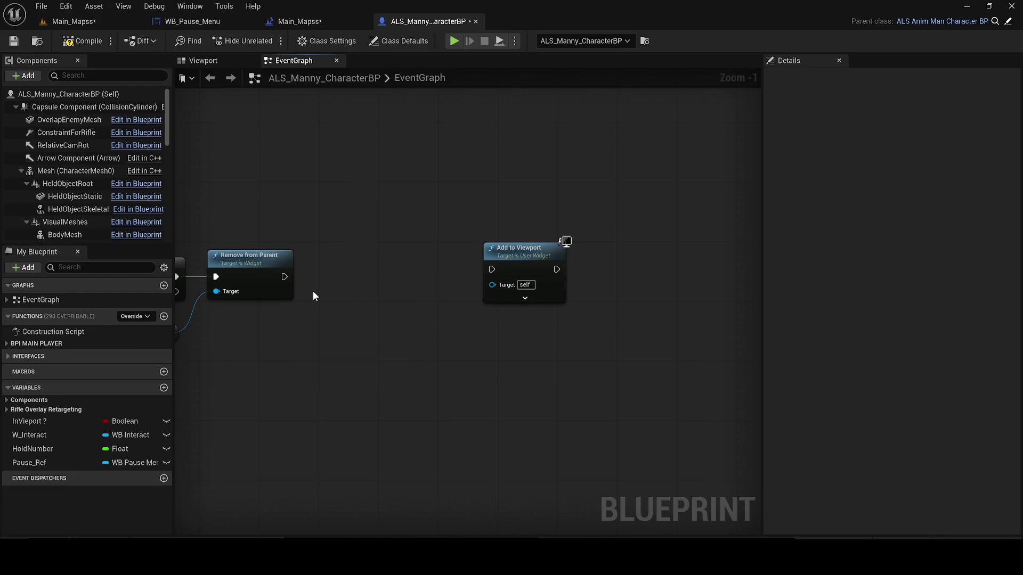
drag(278, 282, 365, 307)
text(set pause ga)
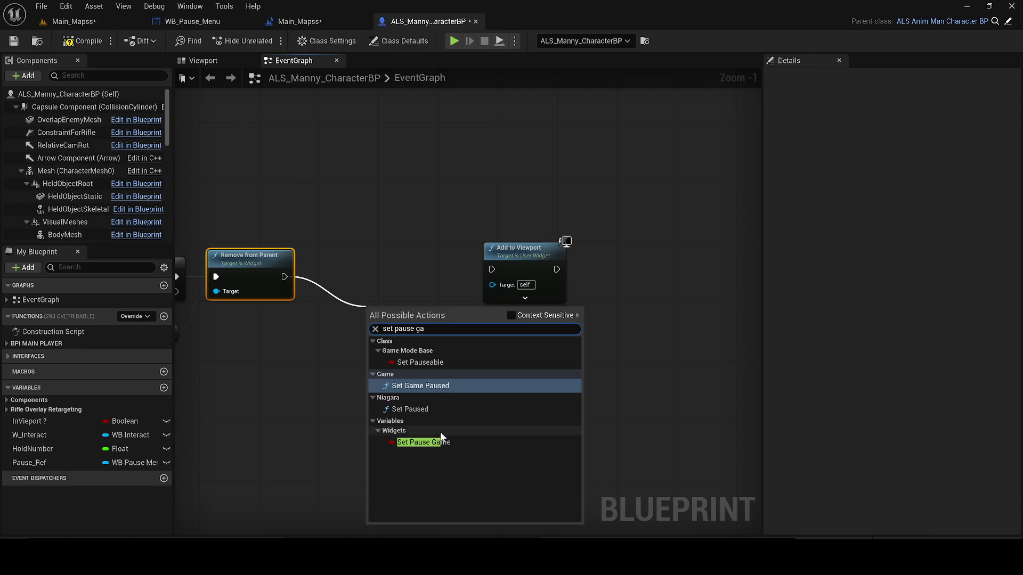
- Add Set Game Paused right after Remove from Parent
click(510, 315)
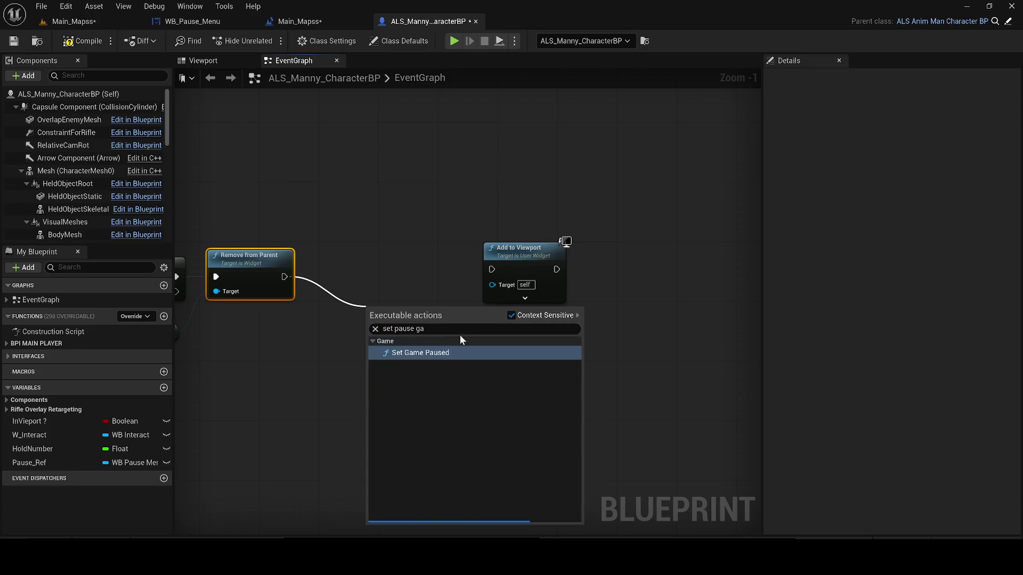
click(435, 354)
drag(412, 326, 376, 276)
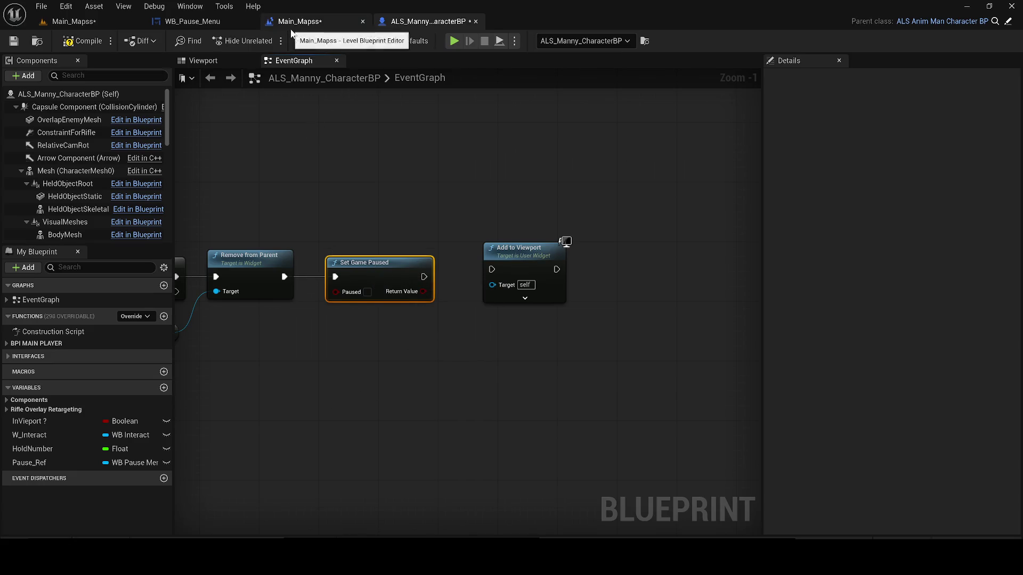
- Copy Get Player Controller from WB_Pause_Menu and place it under Set Game Paused
click(206, 25)
scroll(544, 309, down, 3)
scroll(392, 498, down, 2)
scroll(393, 312, up, 4)
click(426, 242)
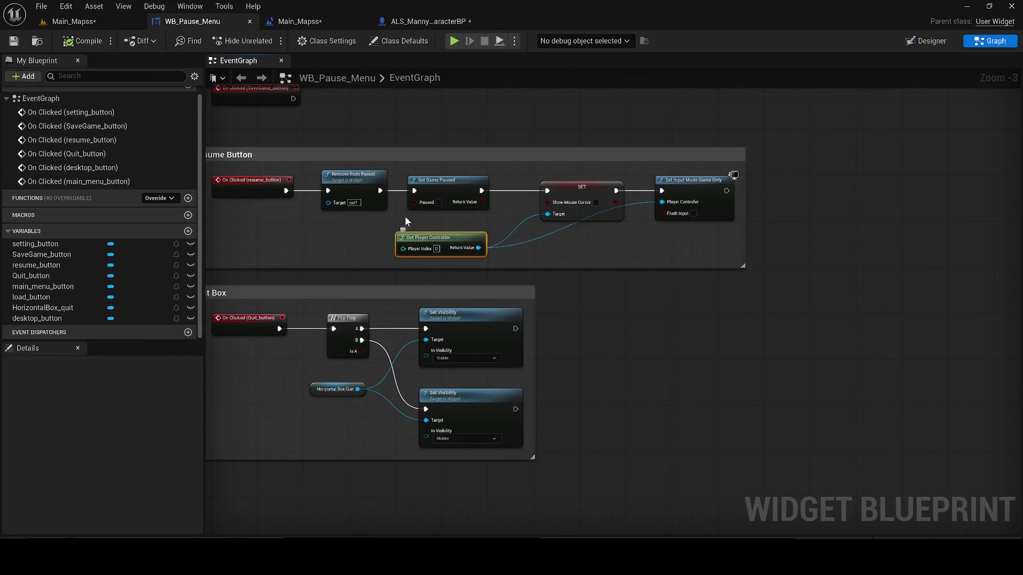
click(299, 24)
click(420, 23)
click(345, 395)
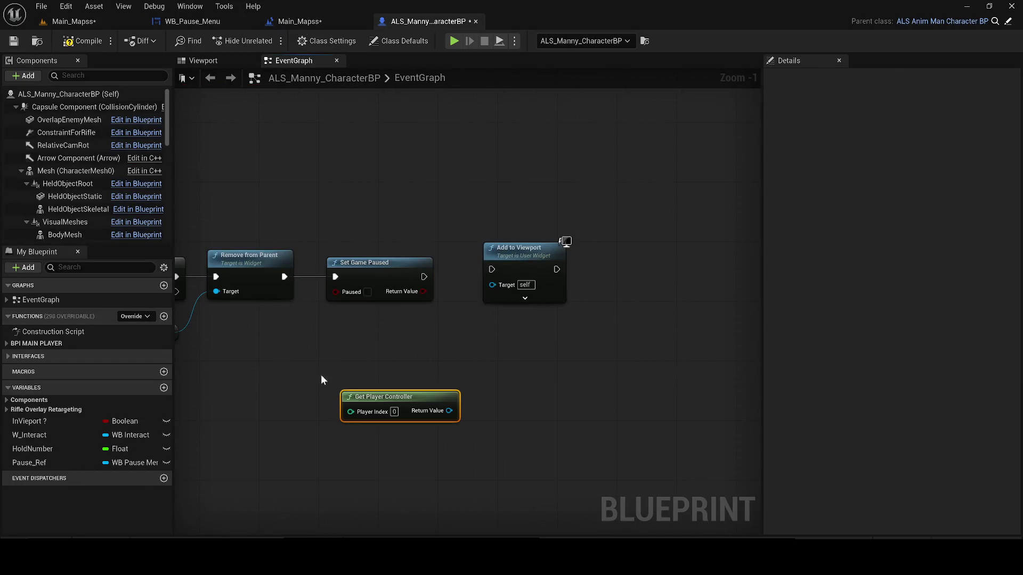
mouse_move(396, 397)
mouse_down()
mouse_move(374, 321)
mouse_move(309, 332)
mouse_up()
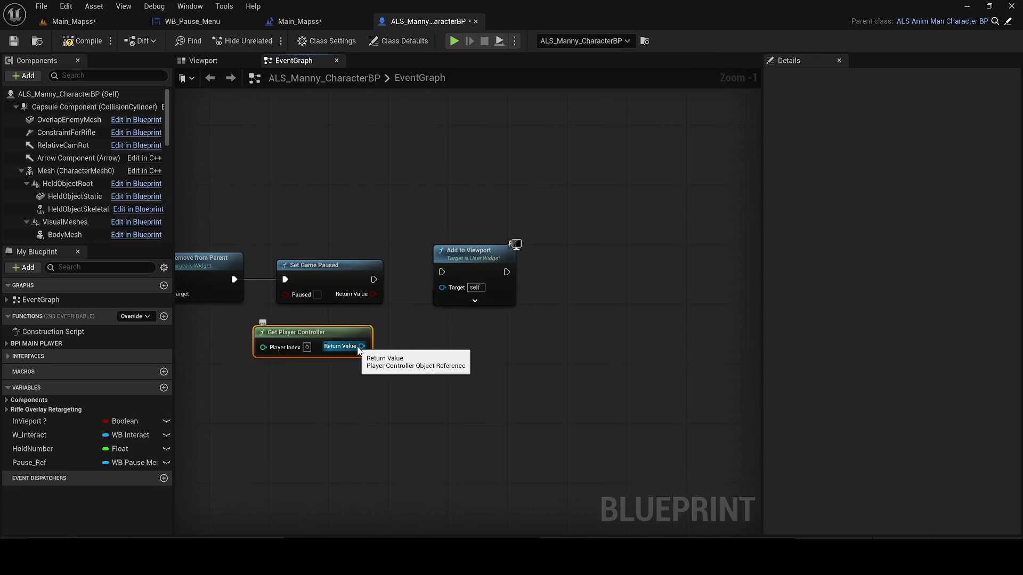
- Add an unchecked SET Show Mouse Cursor on the player controller after Set Game Paused
drag(361, 346, 424, 337)
text(show)
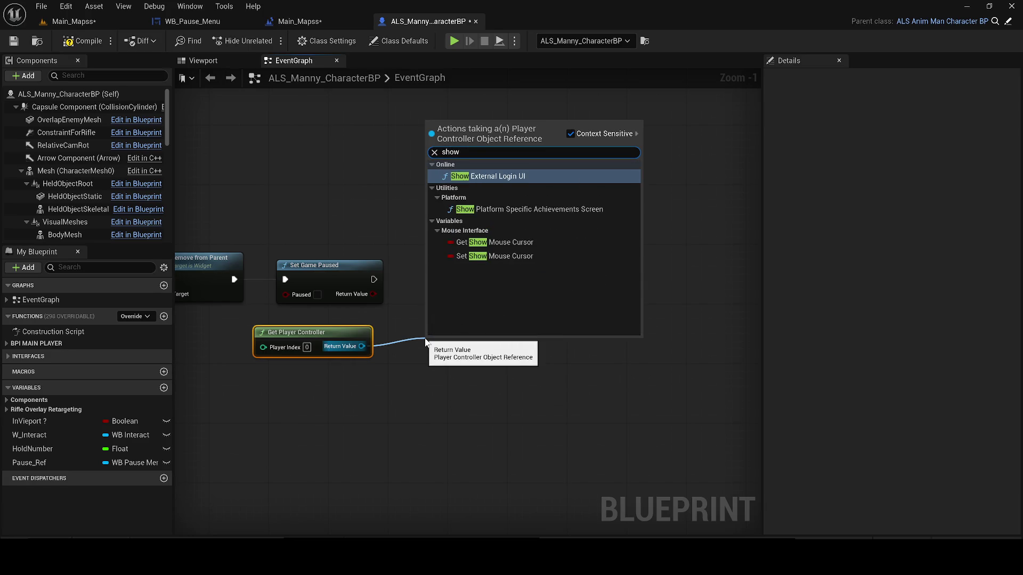
click(490, 256)
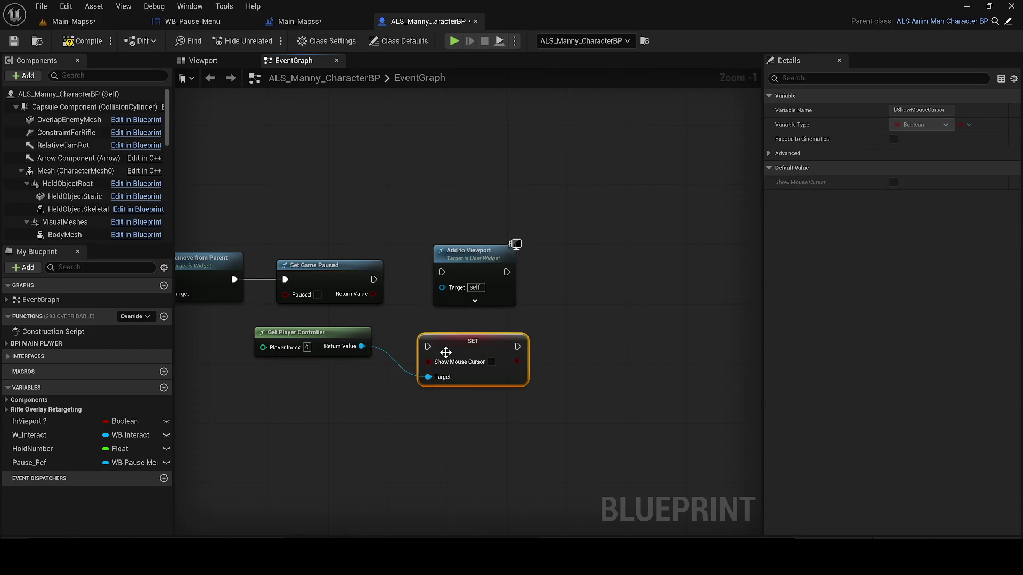
drag(453, 250, 602, 228)
drag(469, 336, 476, 270)
mouse_move(320, 265)
mouse_down()
mouse_move(433, 279)
mouse_move(446, 295)
mouse_move(338, 270)
mouse_up()
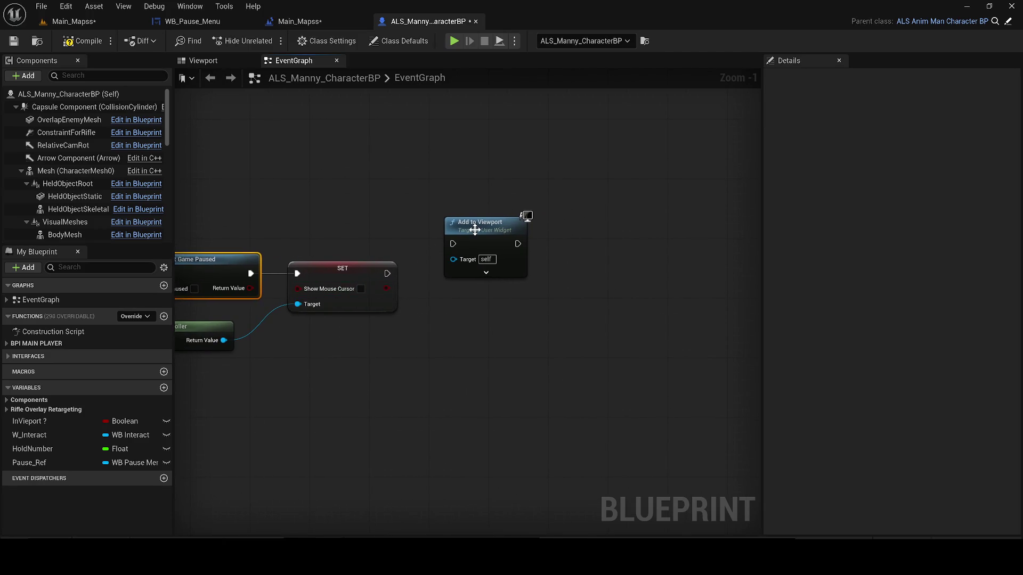
- Chain Set Input Mode Game Only after the cursor setter, with a reroute on the controller wire
drag(477, 229, 492, 303)
drag(446, 336, 532, 315)
drag(310, 319, 340, 335)
text(game only)
key(Return)
mouse_move(352, 347)
mouse_down()
mouse_move(489, 264)
mouse_move(473, 252)
mouse_up()
drag(583, 277, 179, 468)
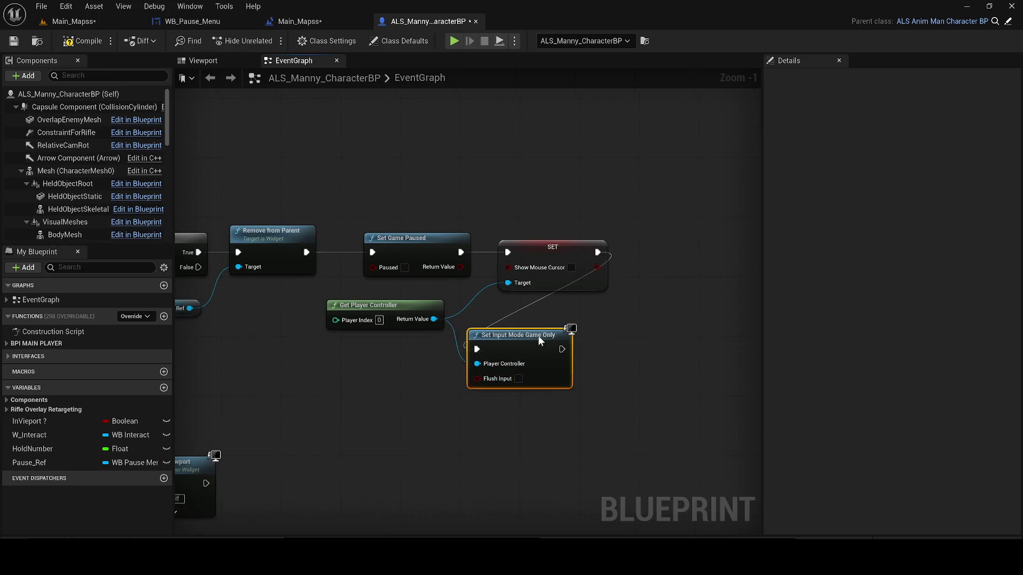
drag(540, 341, 719, 244)
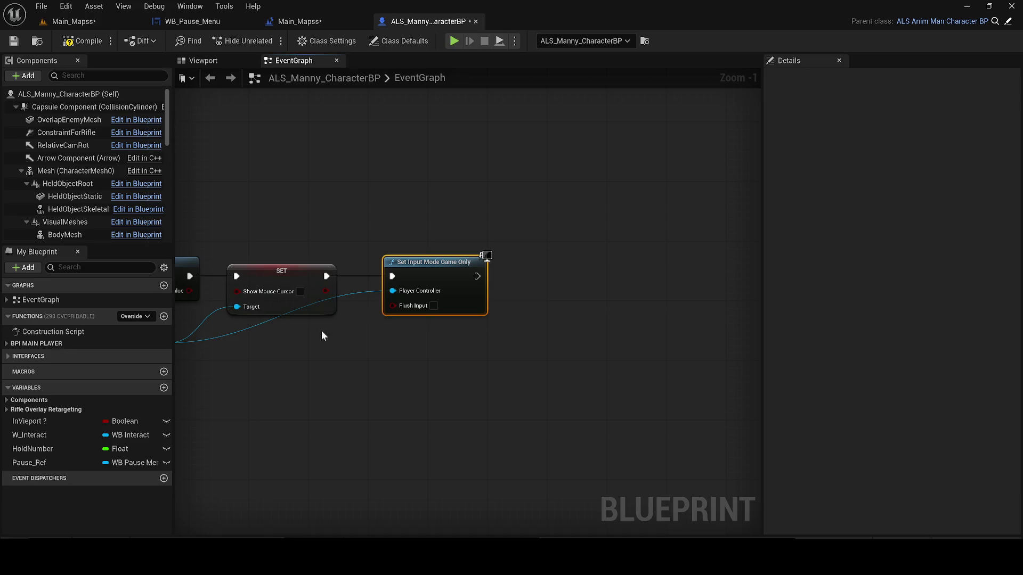
double_click(234, 333)
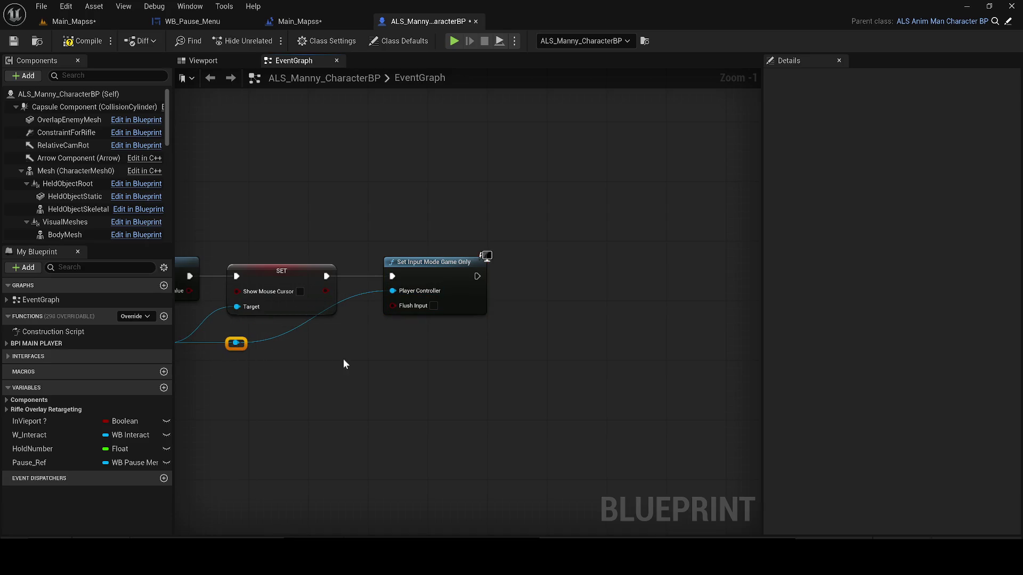
mouse_move(384, 389)
mouse_down()
mouse_move(363, 415)
mouse_move(740, 385)
mouse_move(525, 377)
mouse_up()
- Connect Branch False to Add to Viewport, feed Pause Ref into its Target, and compile
mouse_move(442, 430)
mouse_down()
mouse_move(442, 338)
mouse_move(536, 341)
mouse_up()
mouse_move(495, 249)
mouse_down()
mouse_move(250, 261)
mouse_move(270, 377)
mouse_move(359, 382)
mouse_move(352, 359)
mouse_move(383, 378)
mouse_up()
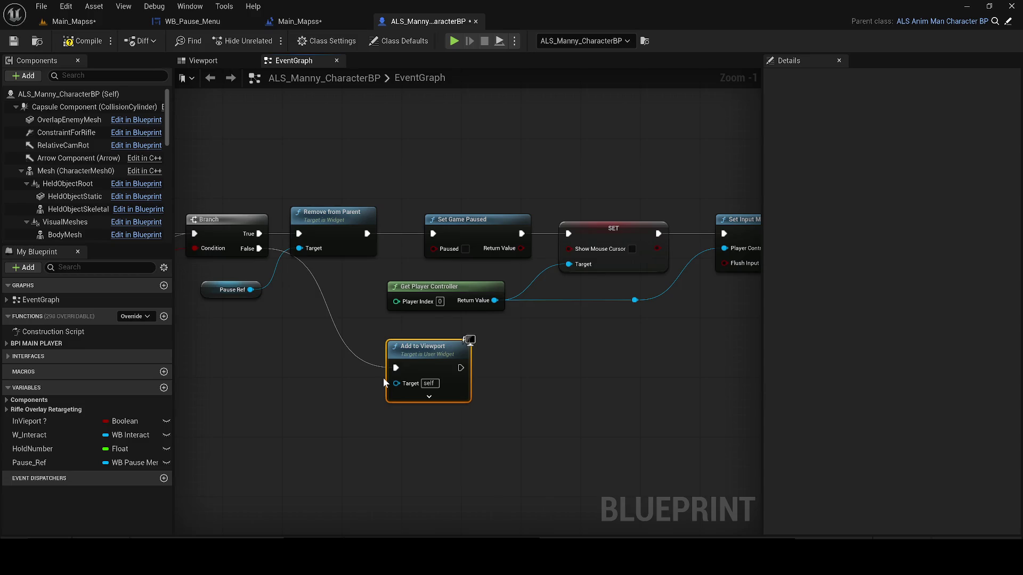
mouse_move(383, 378)
mouse_down()
mouse_move(338, 369)
mouse_move(433, 363)
mouse_up()
mouse_move(48, 465)
mouse_down()
mouse_move(210, 432)
mouse_move(240, 376)
mouse_move(133, 463)
mouse_up()
drag(347, 283, 455, 385)
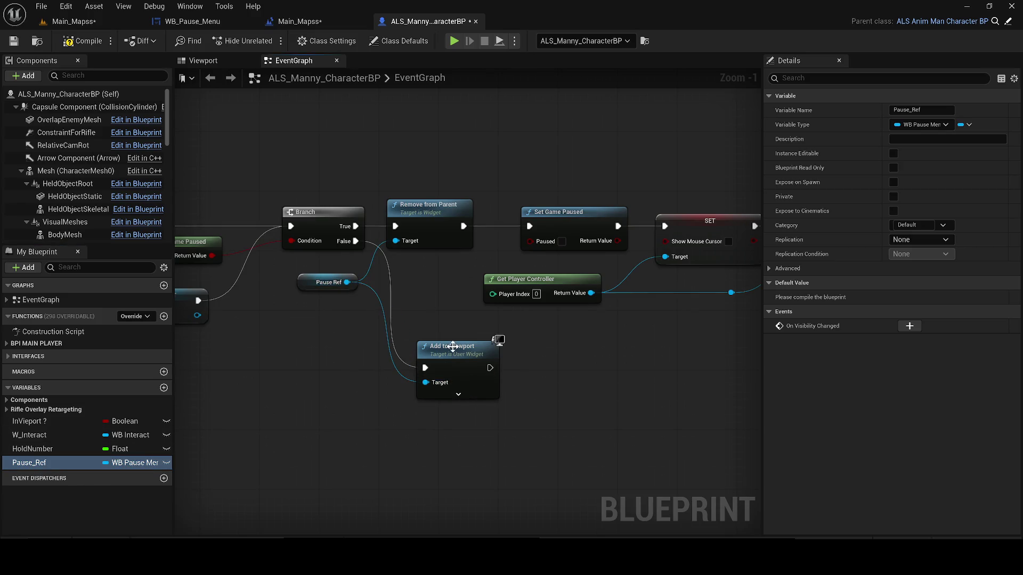
click(18, 43)
drag(447, 298, 226, 296)
drag(270, 366, 356, 375)
- Add Set Game Paused with Paused checked after Add to Viewport
text(set paus)
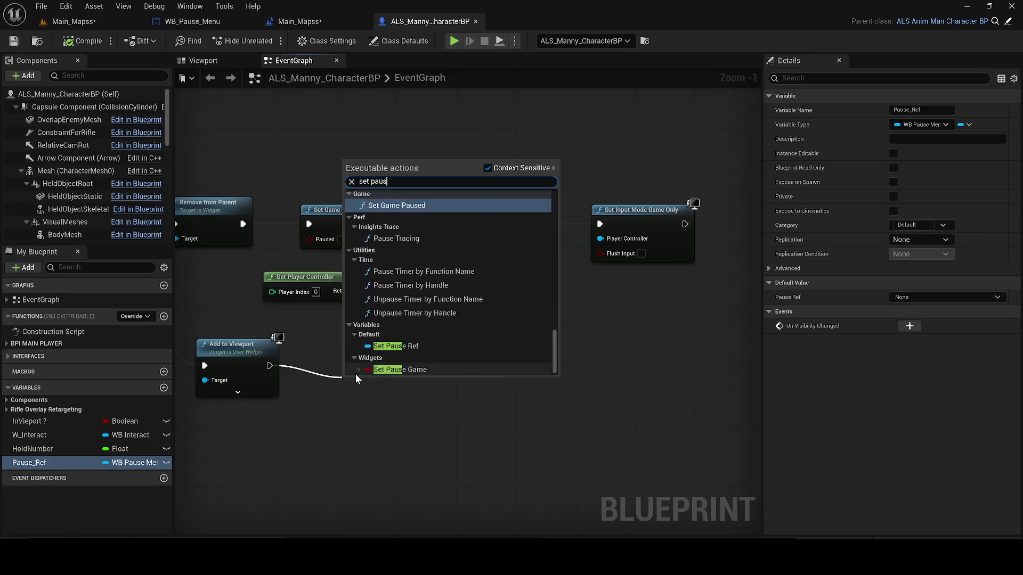
click(428, 205)
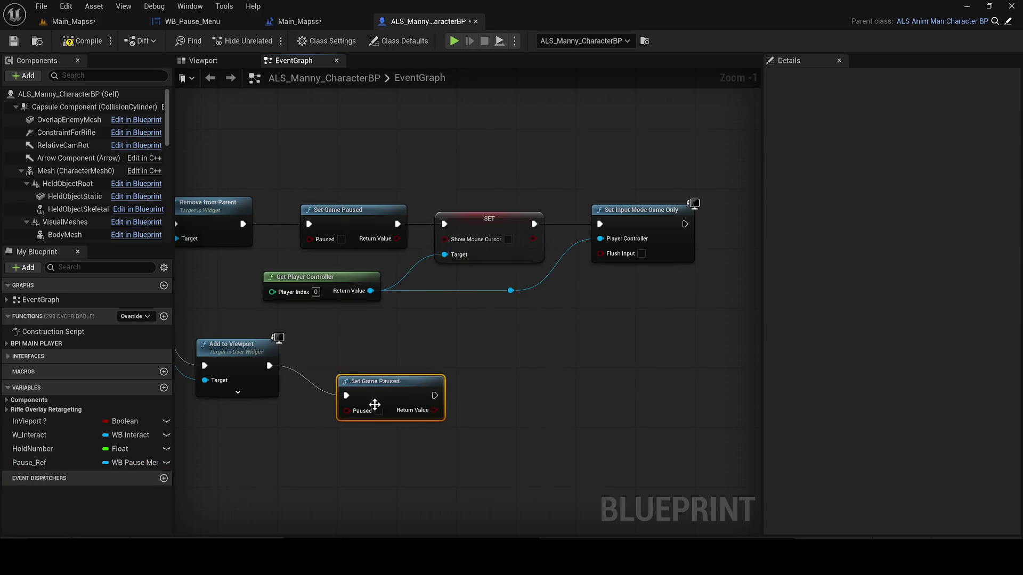
click(381, 405)
drag(382, 407, 372, 364)
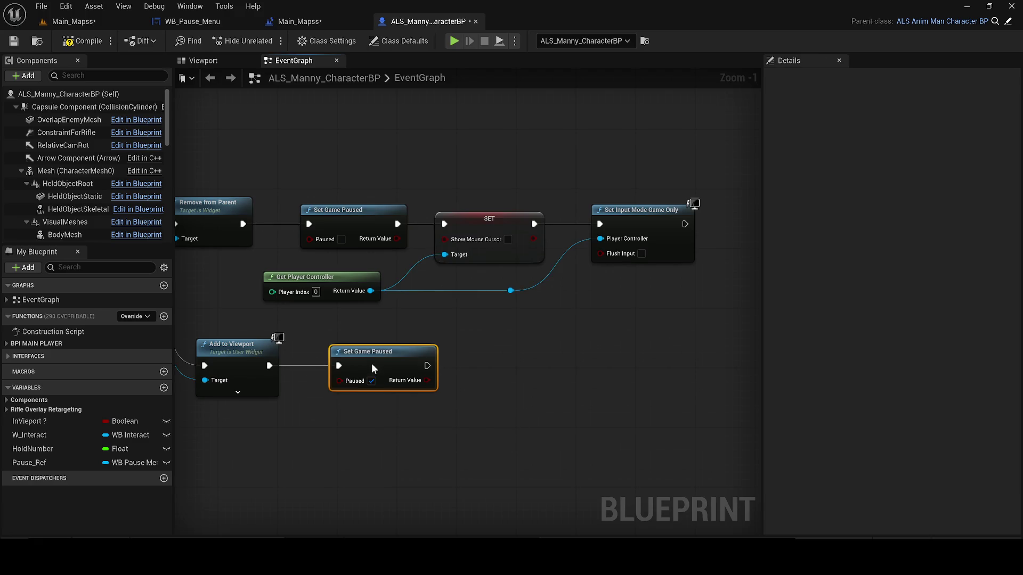
- Duplicate the Show Mouse Cursor setter, check it, and wire it to the controller and Set Game Paused
click(484, 258)
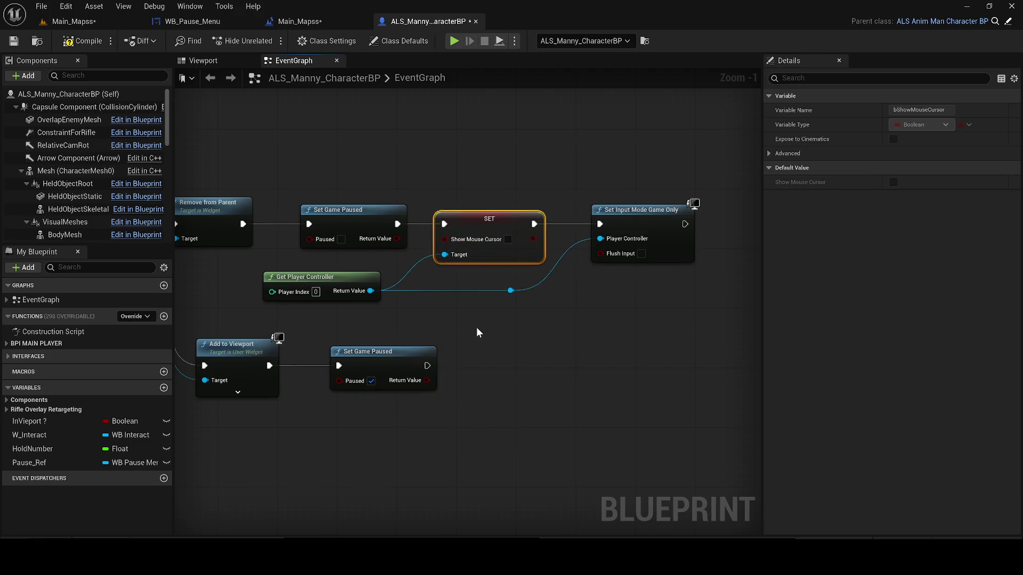
key(ctrl+v)
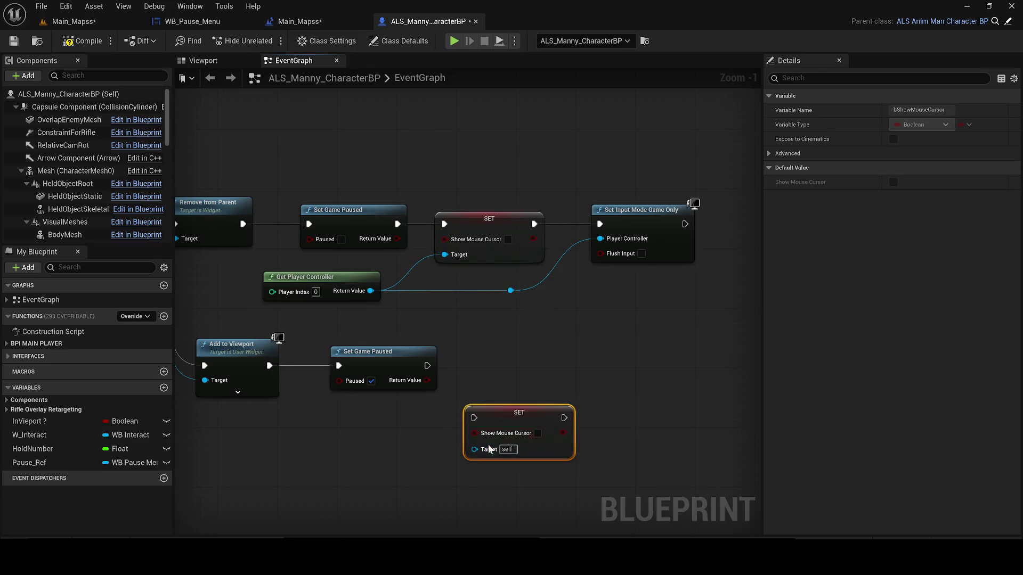
click(537, 434)
click(334, 276)
key(ctrl+c)
key(ctrl+v)
drag(400, 464, 337, 438)
key(Delete)
drag(370, 293, 494, 434)
drag(477, 454, 478, 451)
mouse_move(474, 418)
mouse_down()
mouse_move(439, 360)
mouse_move(426, 366)
mouse_move(487, 411)
mouse_move(413, 379)
mouse_move(394, 385)
mouse_up()
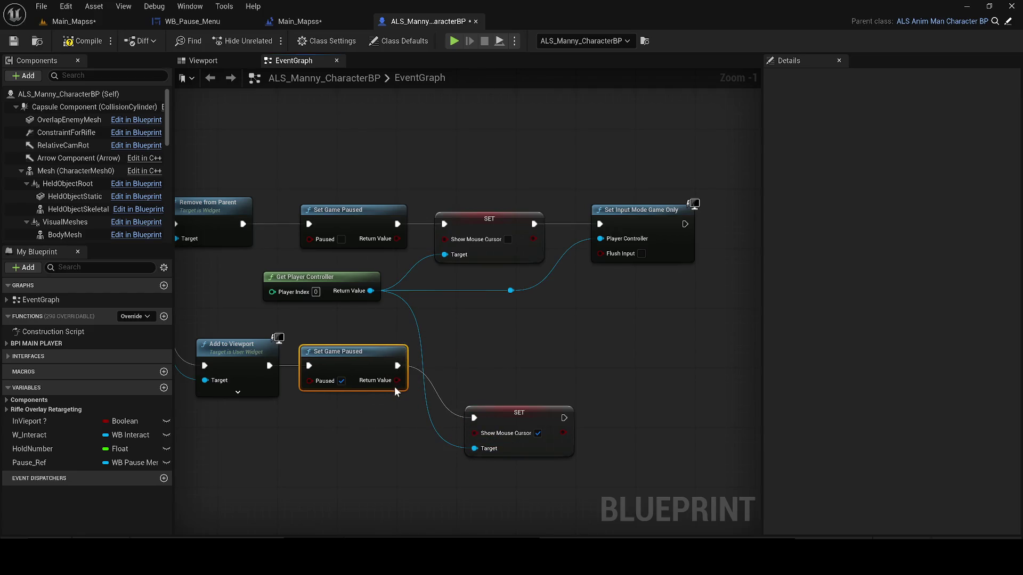
mouse_move(529, 412)
mouse_down()
mouse_move(542, 358)
mouse_move(505, 356)
mouse_up()
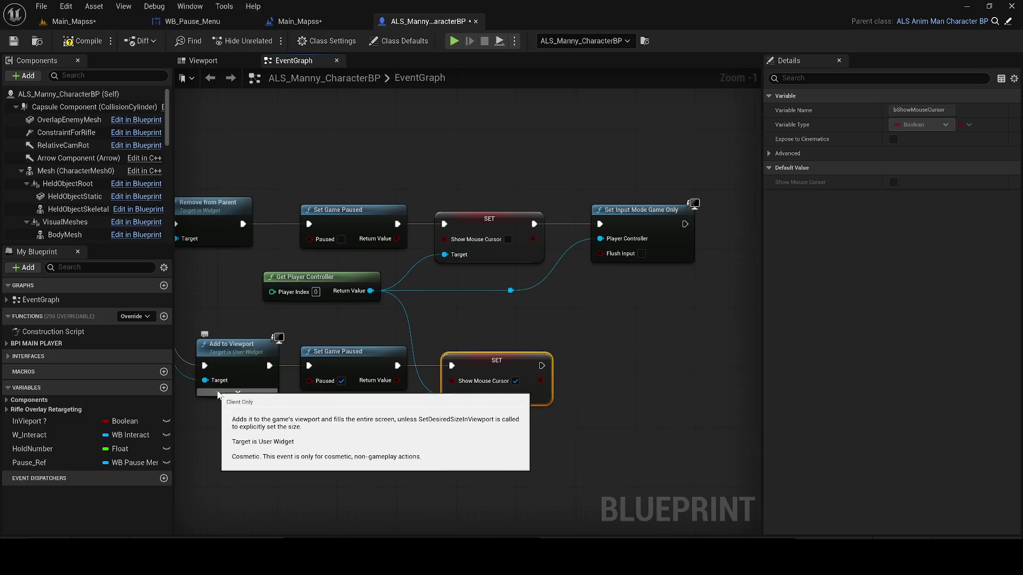
mouse_move(295, 413)
mouse_down()
mouse_move(273, 258)
mouse_move(257, 264)
mouse_move(507, 347)
mouse_up()
- Search the action list for 'ui only' from the cursor setter
text(moce)
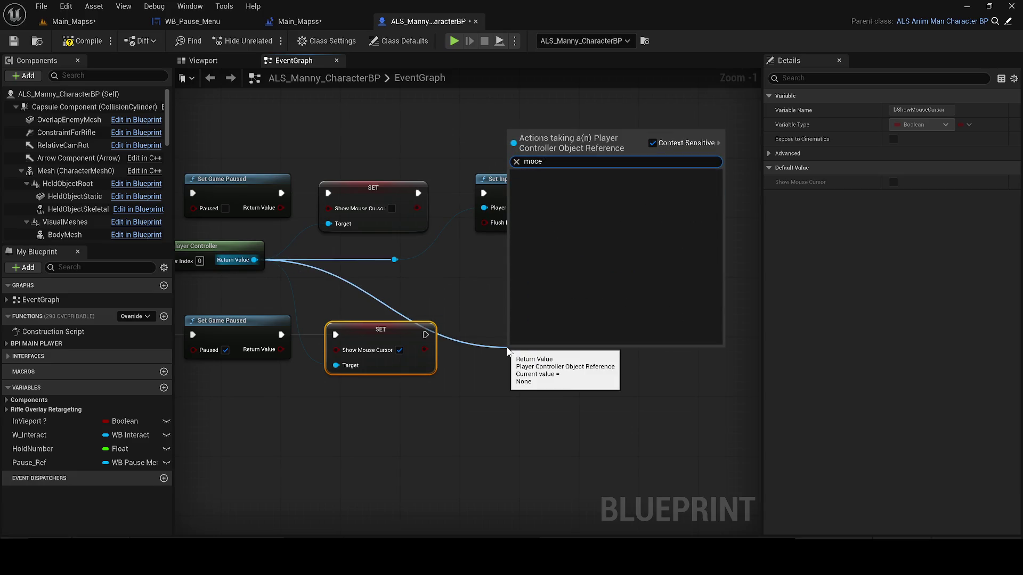
key(BackSpace)
key(BackSpace)
key(BackSpace)
text(ui)
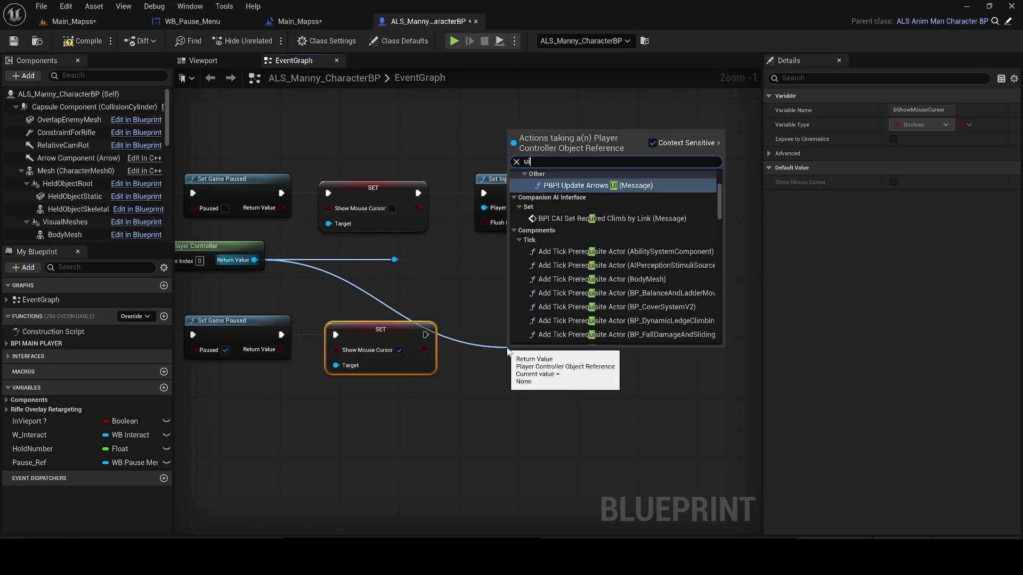
text( on)
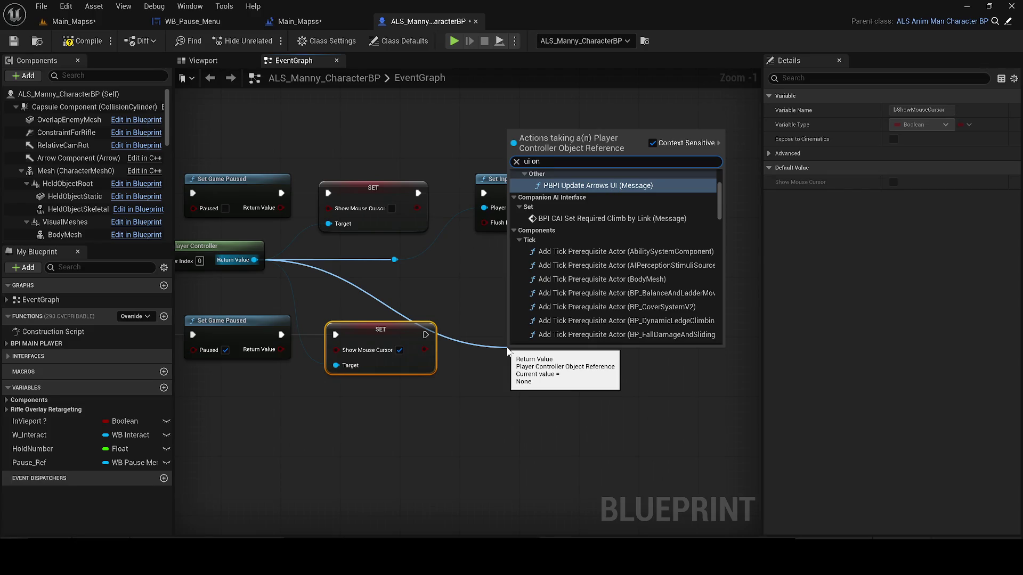
text(ly)
- Add Set Input Mode UI Only after the cursor setter and save the Blueprint
key(Return)
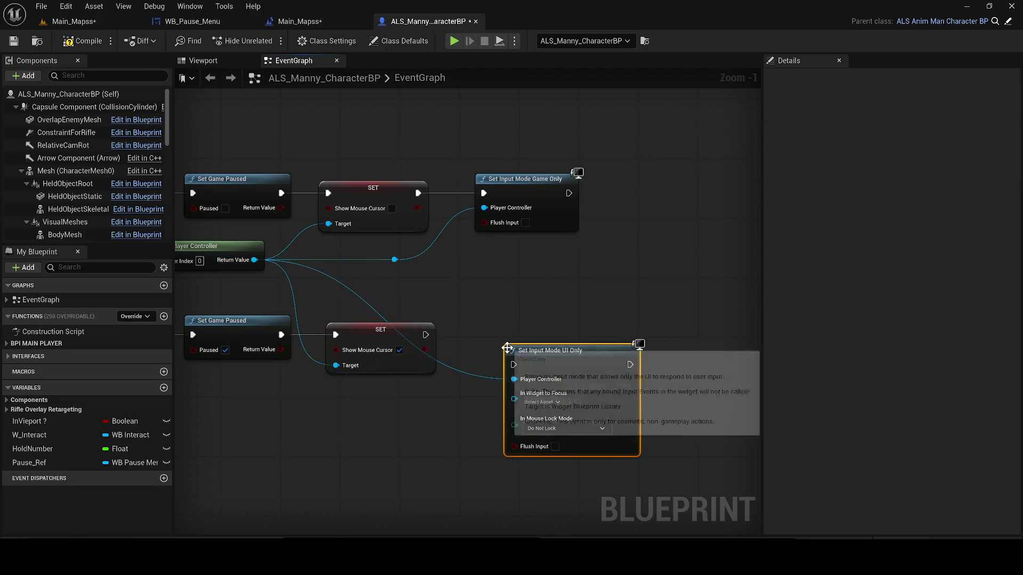
mouse_move(423, 336)
mouse_down()
mouse_move(514, 365)
mouse_move(534, 318)
mouse_move(530, 329)
mouse_up()
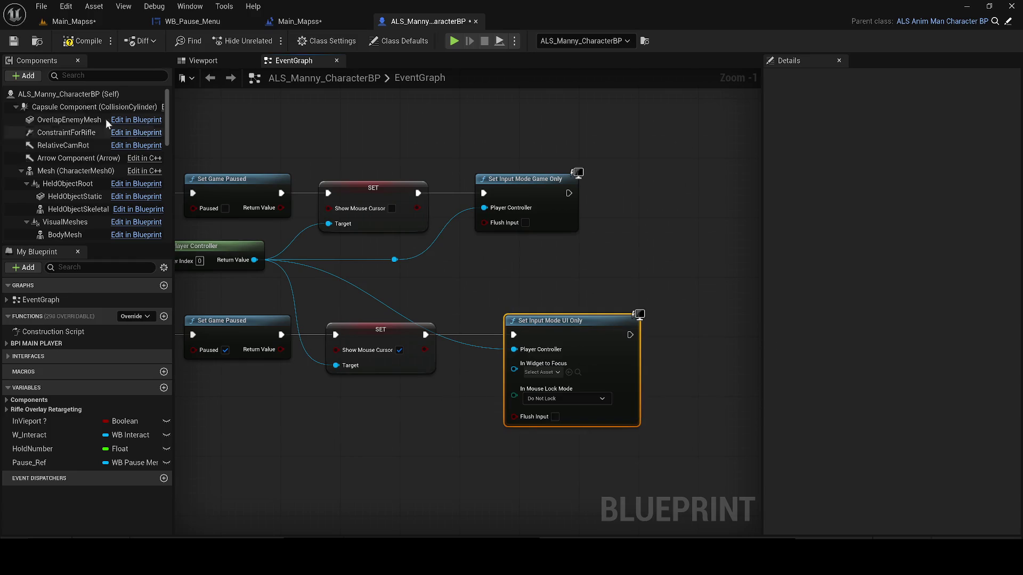
click(13, 42)
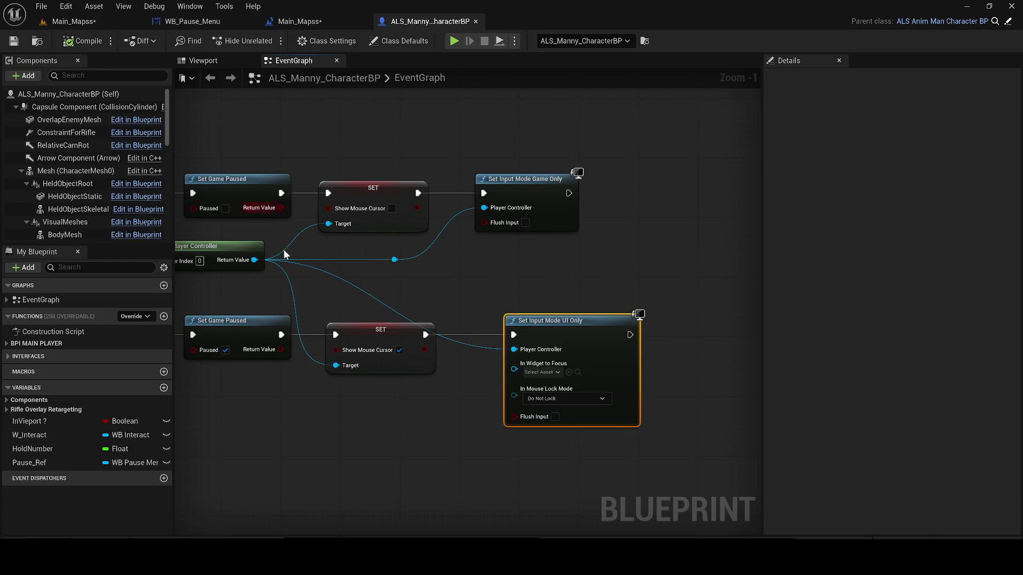
scroll(273, 308, down, 5)
scroll(255, 293, up, 3)
drag(194, 269, 305, 262)
- Wire Pause Ref into In Widget to Focus through a reroute point, then save
mouse_move(233, 246)
mouse_down()
mouse_move(629, 338)
mouse_move(617, 338)
mouse_up()
scroll(405, 286, up, 1)
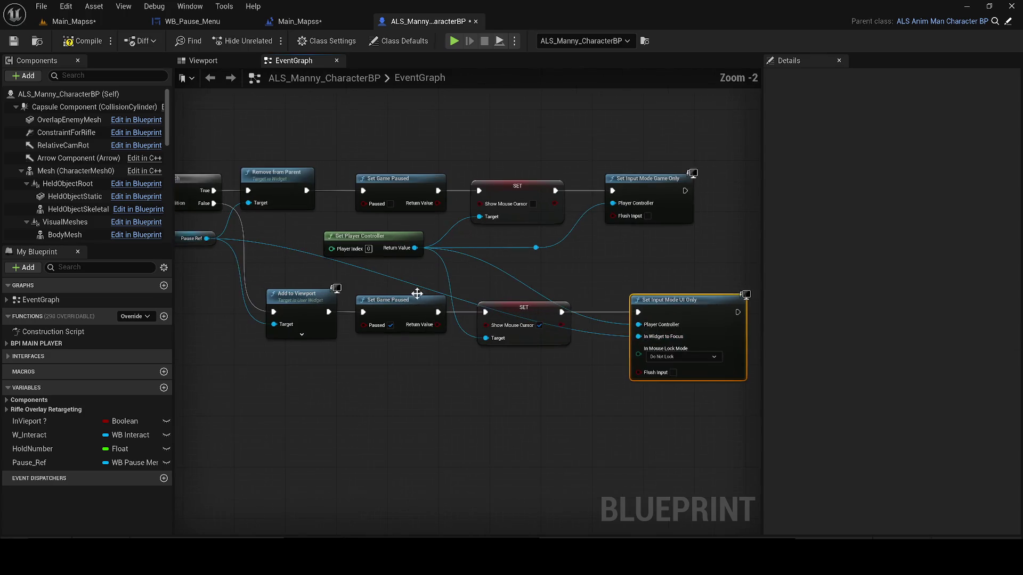
double_click(405, 287)
drag(405, 286, 401, 344)
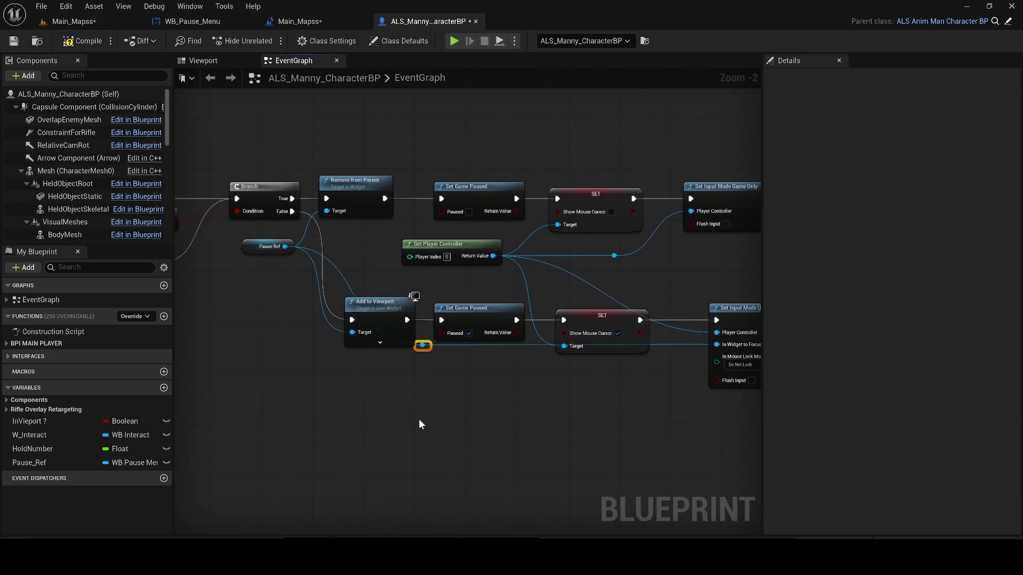
drag(260, 253, 228, 279)
click(12, 42)
- Select the whole pause logic group and wrap it in a comment box
mouse_move(697, 338)
mouse_down()
mouse_move(600, 341)
mouse_move(529, 382)
mouse_up()
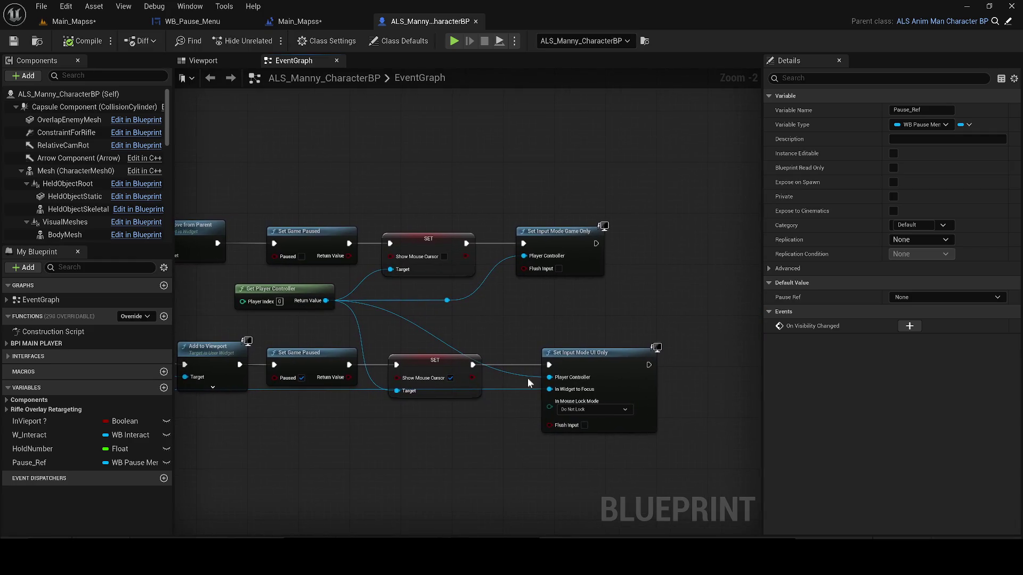
scroll(380, 454, down, 3)
drag(446, 448, 521, 433)
scroll(657, 449, down, 1)
drag(678, 457, 275, 339)
key(c)
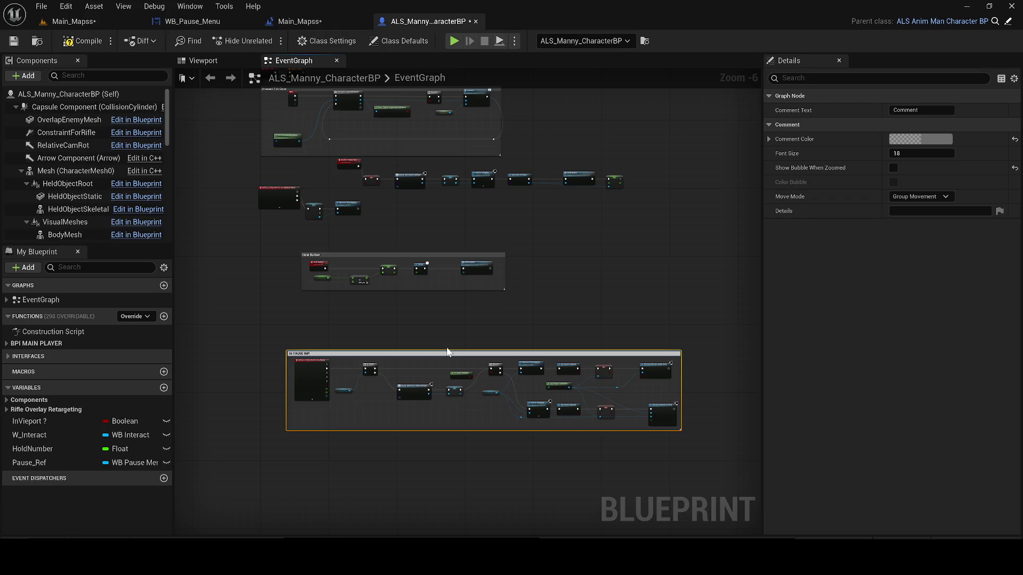
- Title the comment IA PAUSE INPUT, then compile and save the character Blueprint
text(UT)
key(Return)
click(83, 41)
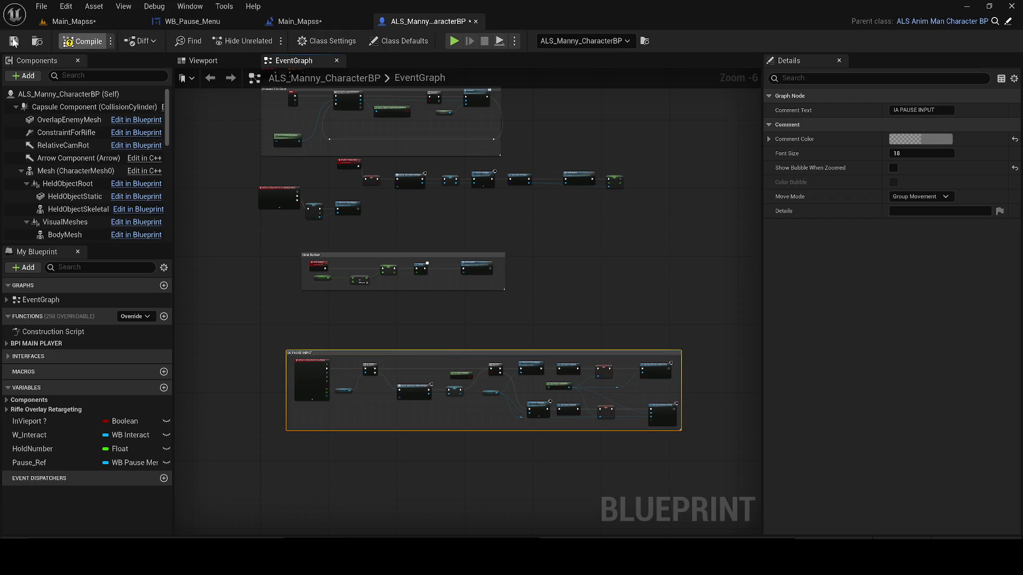
click(13, 41)
- Save the Main_Mapss level and play-test the pause menu with Escape before returning to the Blueprint
click(74, 21)
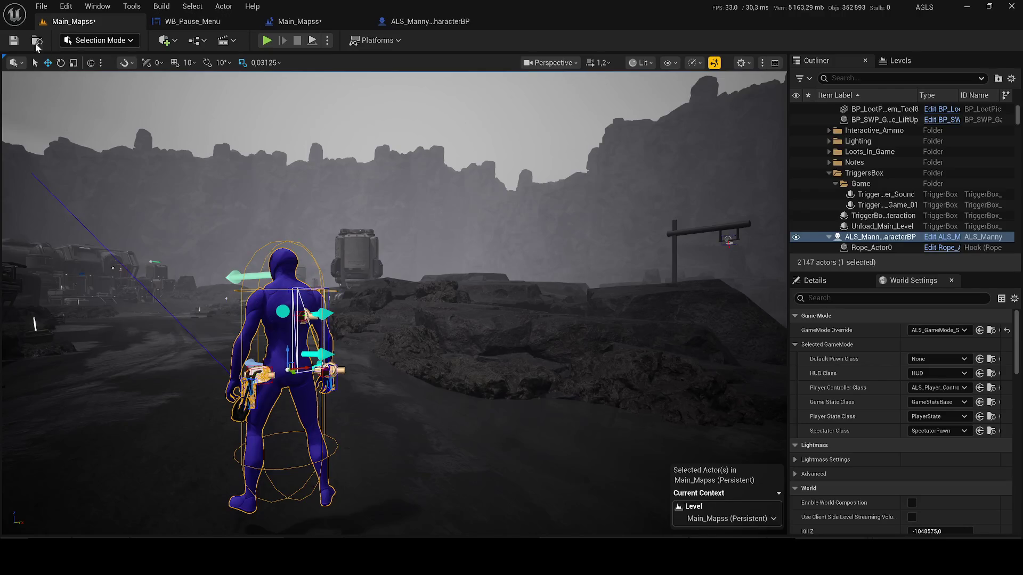
click(14, 41)
key(alt+p)
key(w)
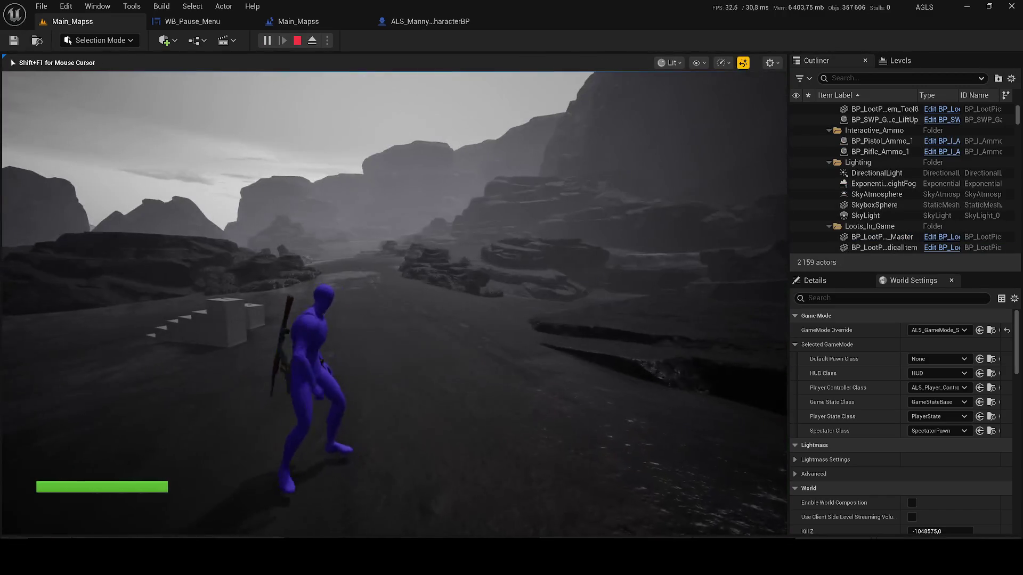
key(Escape)
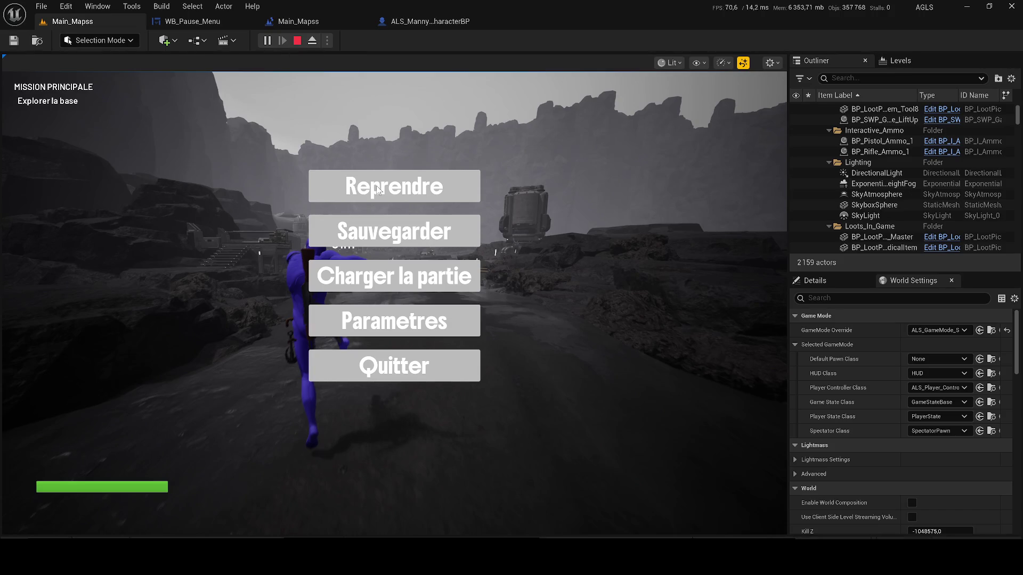
key(Escape)
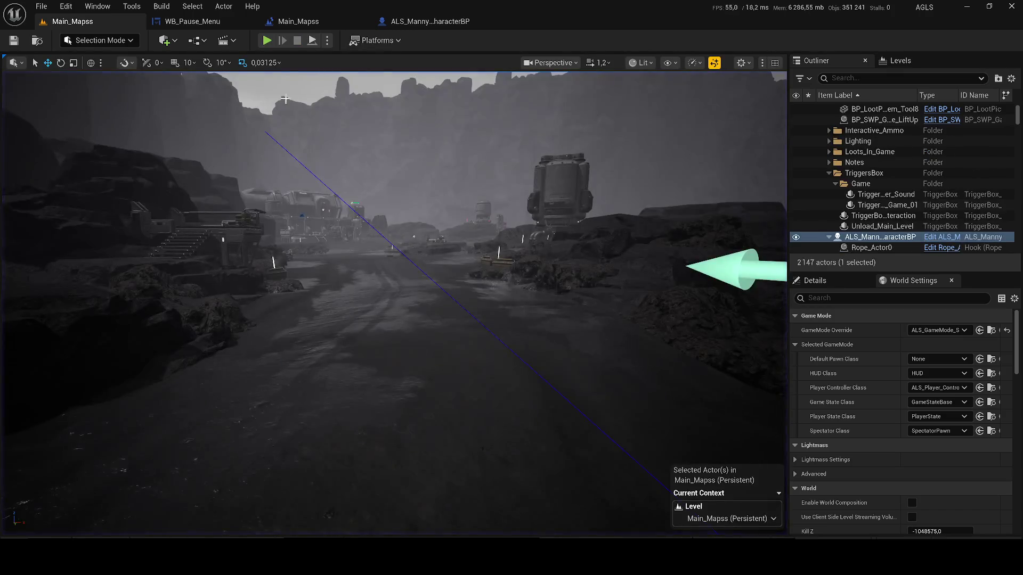
click(396, 25)
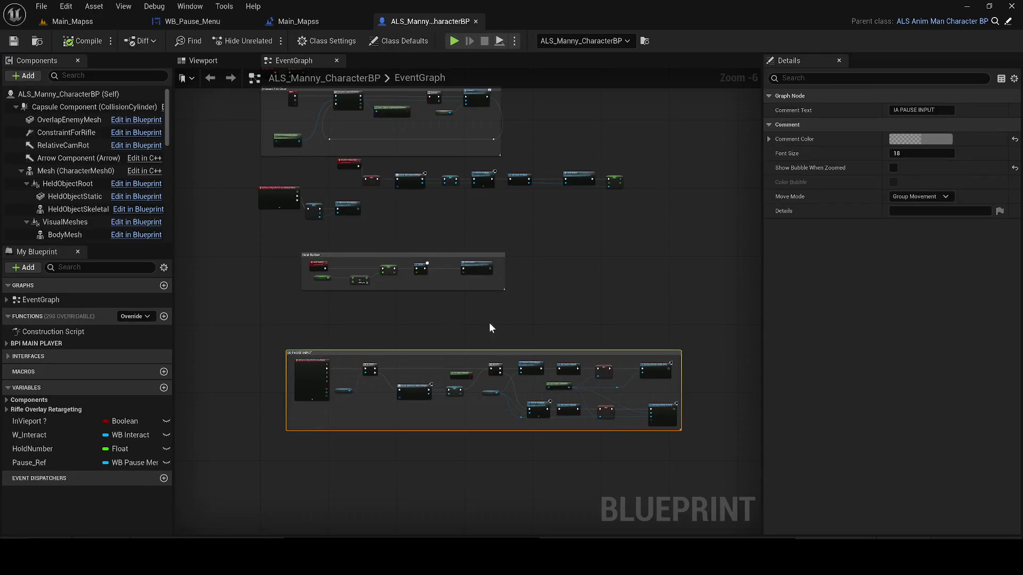
- Add a Remove All Widgets node after IA_Pause Started, aligned with the Started wire
drag(490, 326, 411, 273)
click(411, 273)
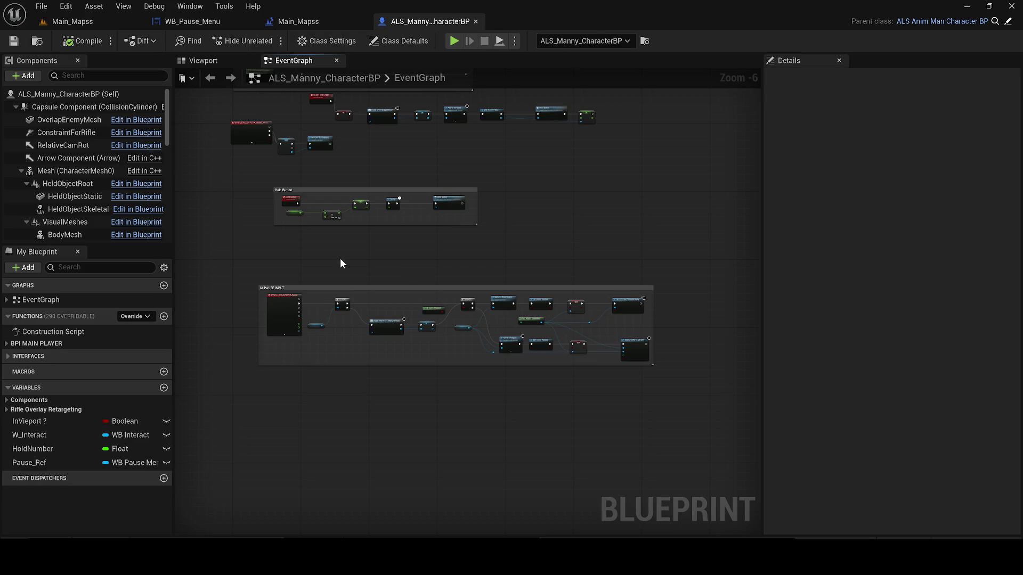
scroll(340, 263, up, 2)
drag(275, 229, 440, 205)
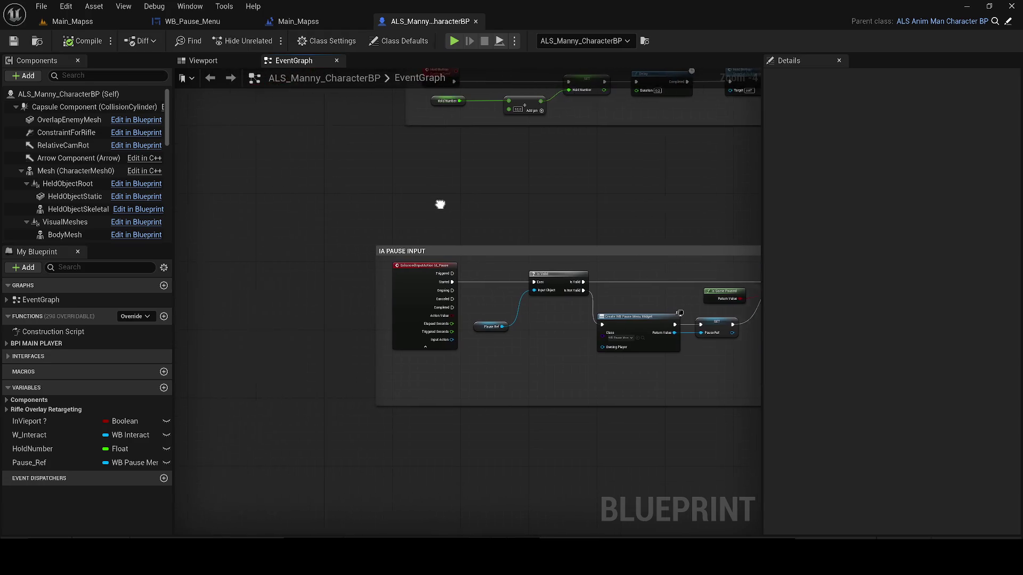
mouse_move(427, 265)
mouse_down()
mouse_move(244, 267)
mouse_move(386, 294)
mouse_up()
scroll(256, 275, up, 2)
text(remove all wid)
key(Return)
drag(374, 288, 368, 281)
- Compile the character blueprint and save the Main_Mapss map
click(82, 41)
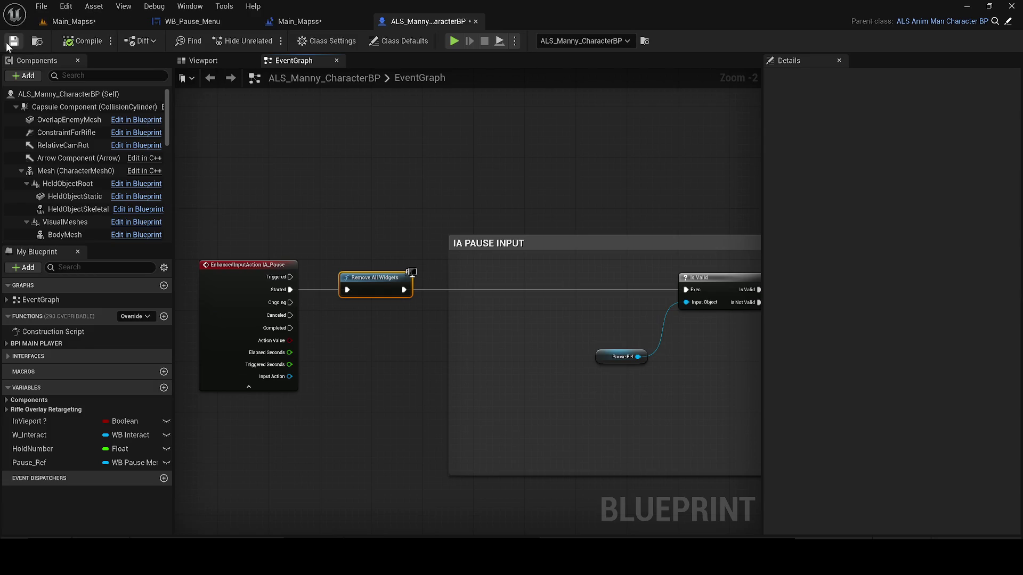
click(72, 23)
click(14, 41)
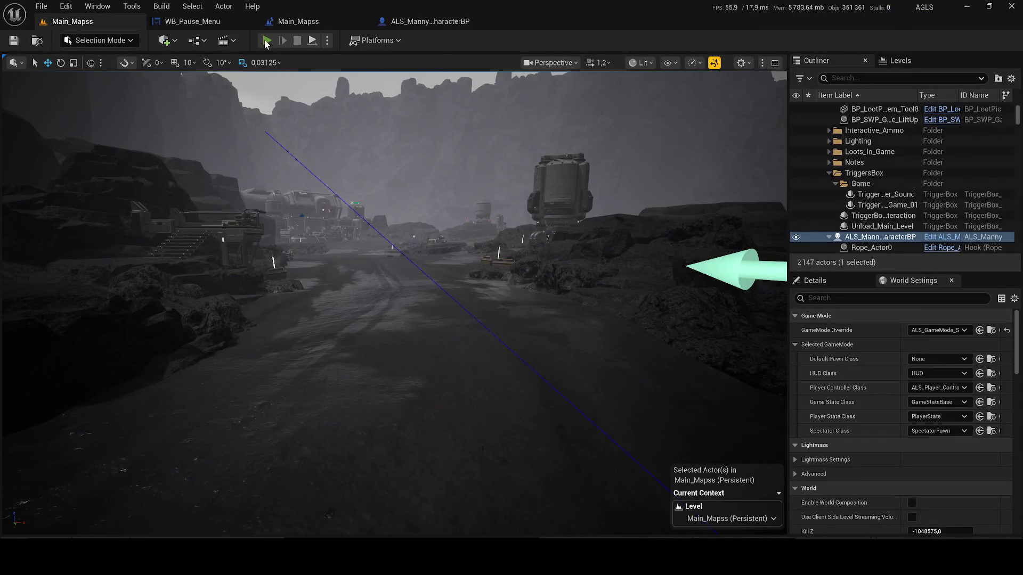
click(267, 41)
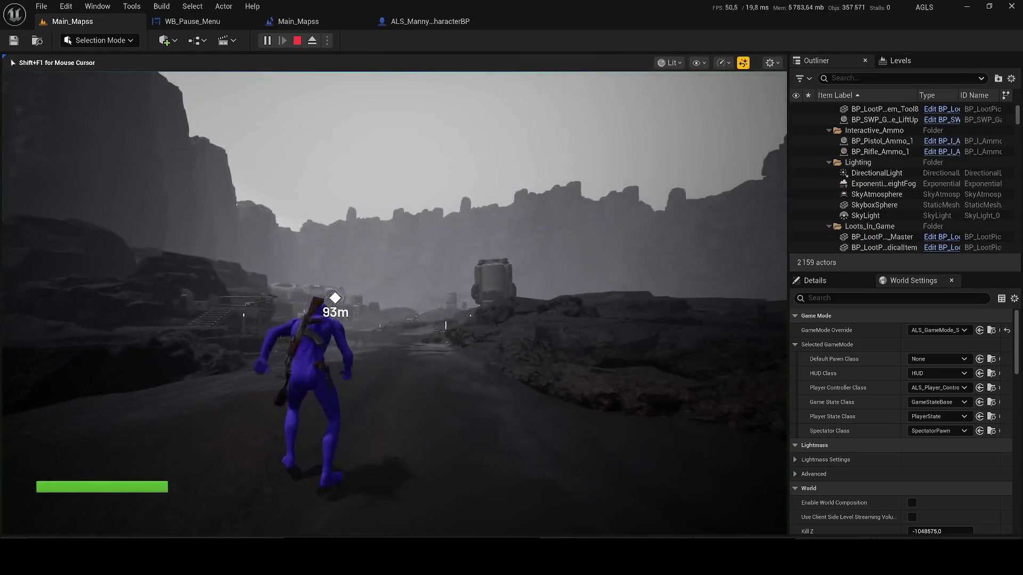
key(p)
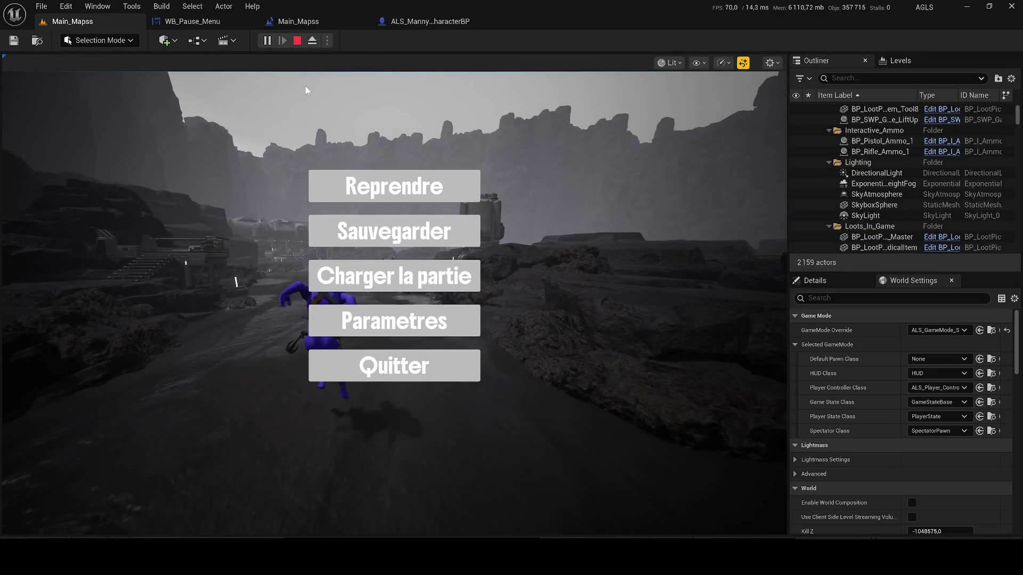
click(357, 193)
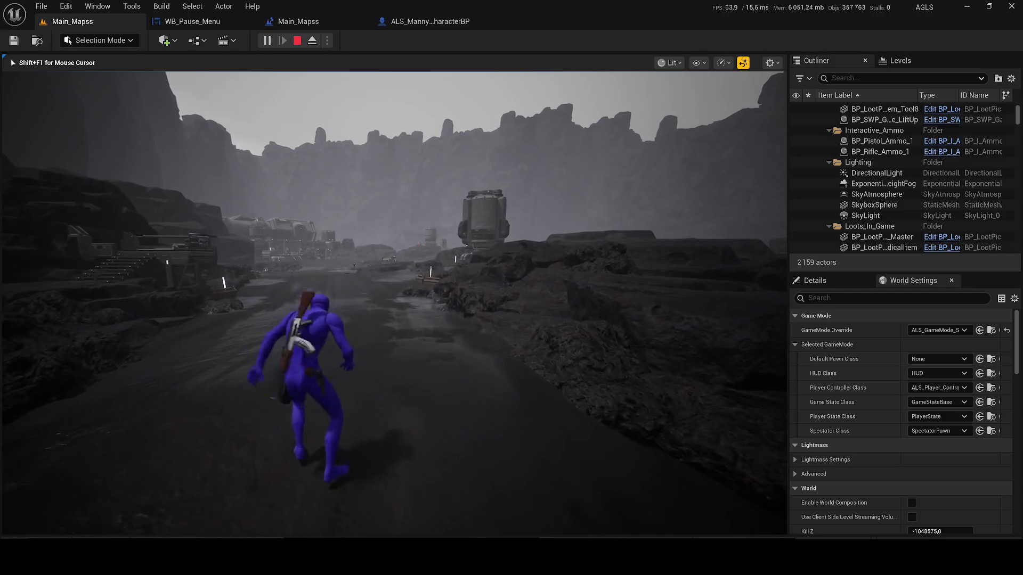
key(p)
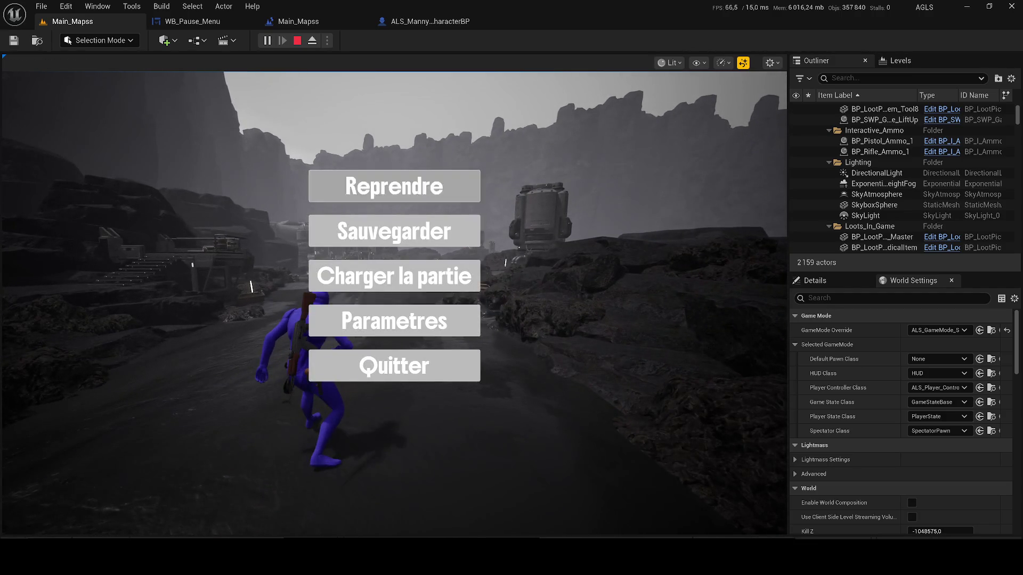
key(p)
key(p)
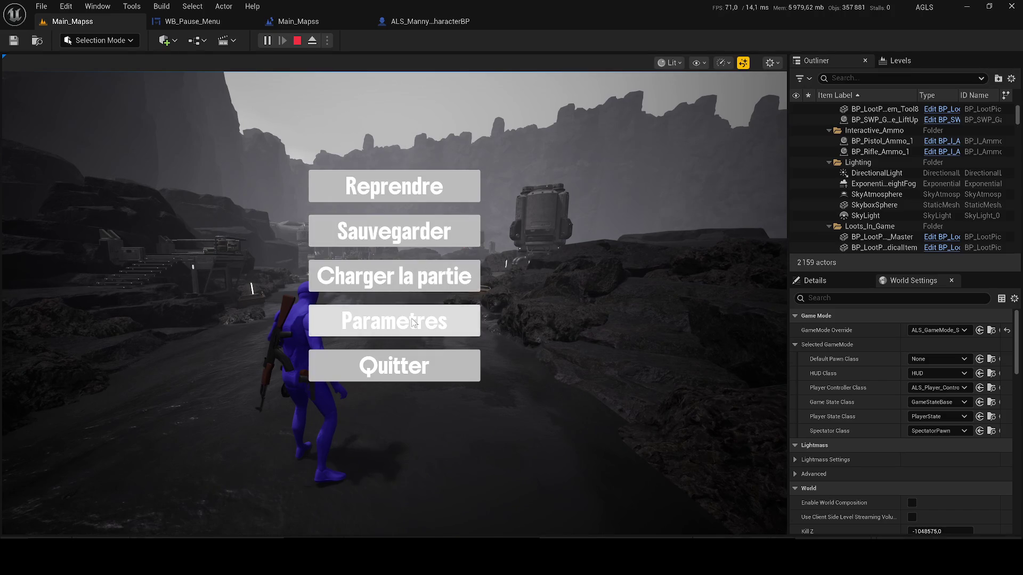
click(368, 365)
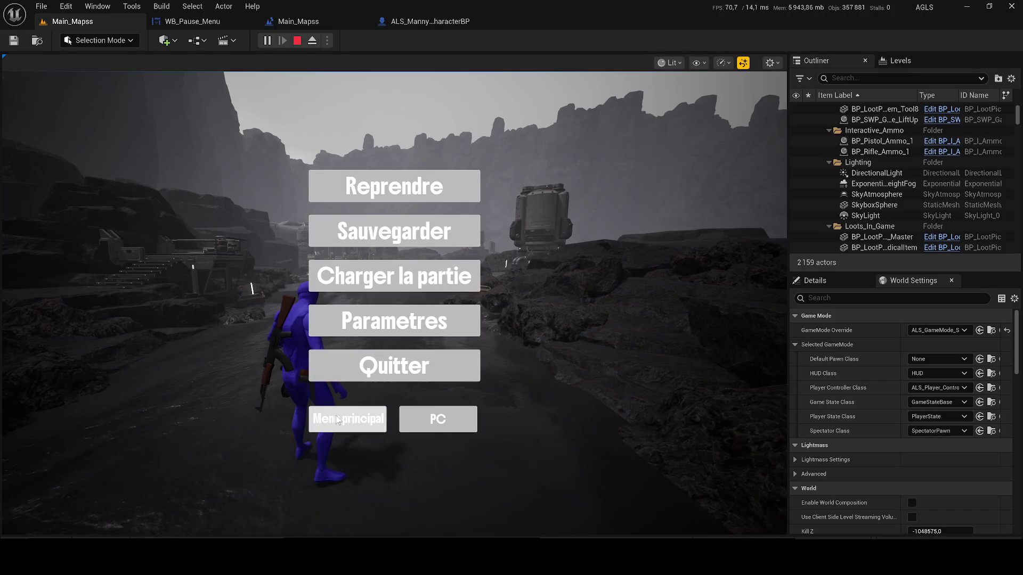
click(432, 426)
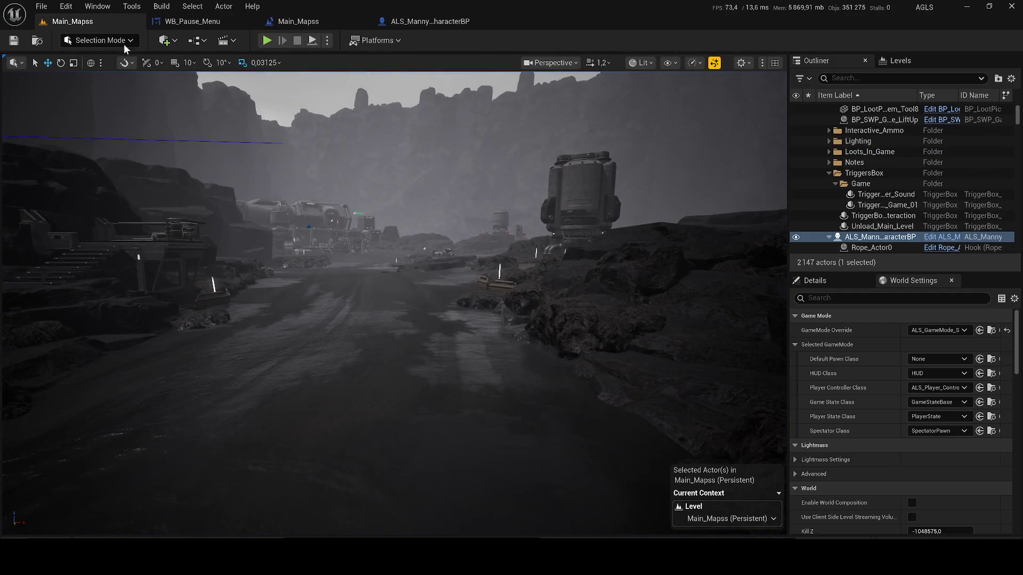
click(192, 21)
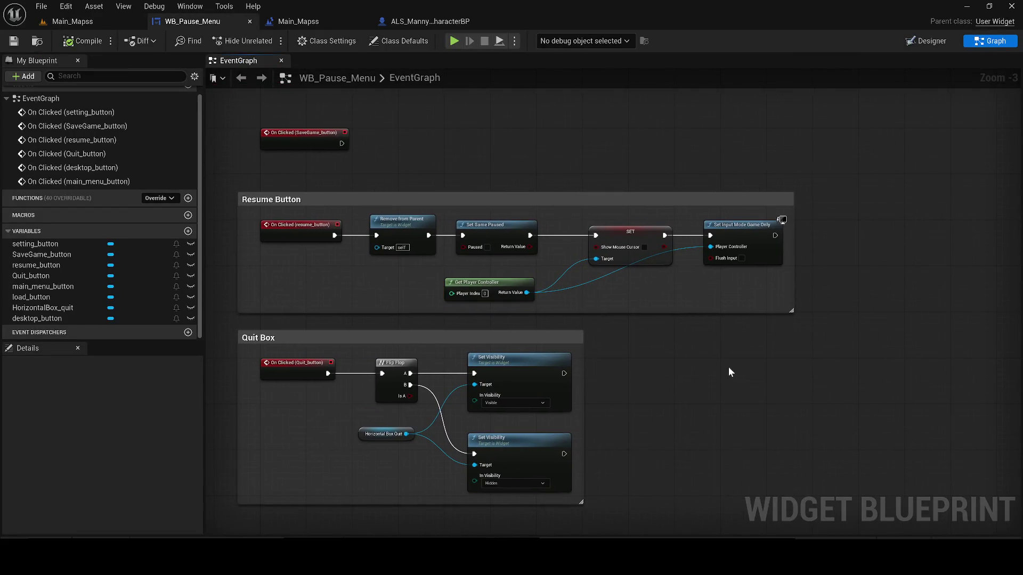
- Review the Main_Mapss level blueprint and WB_Pause_Menu graphs, closing the compiler results
click(309, 22)
drag(379, 241, 378, 240)
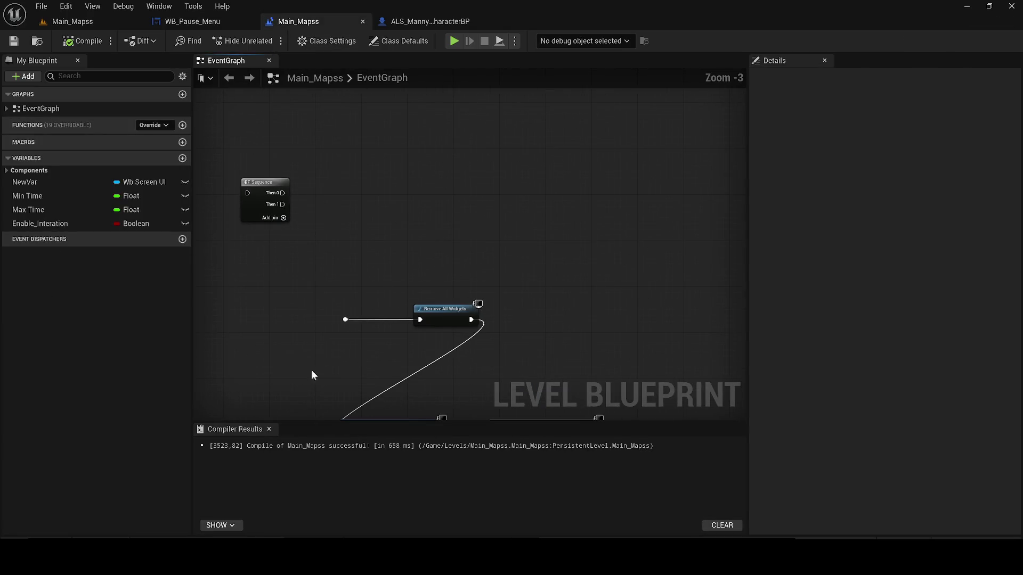
click(271, 429)
click(202, 21)
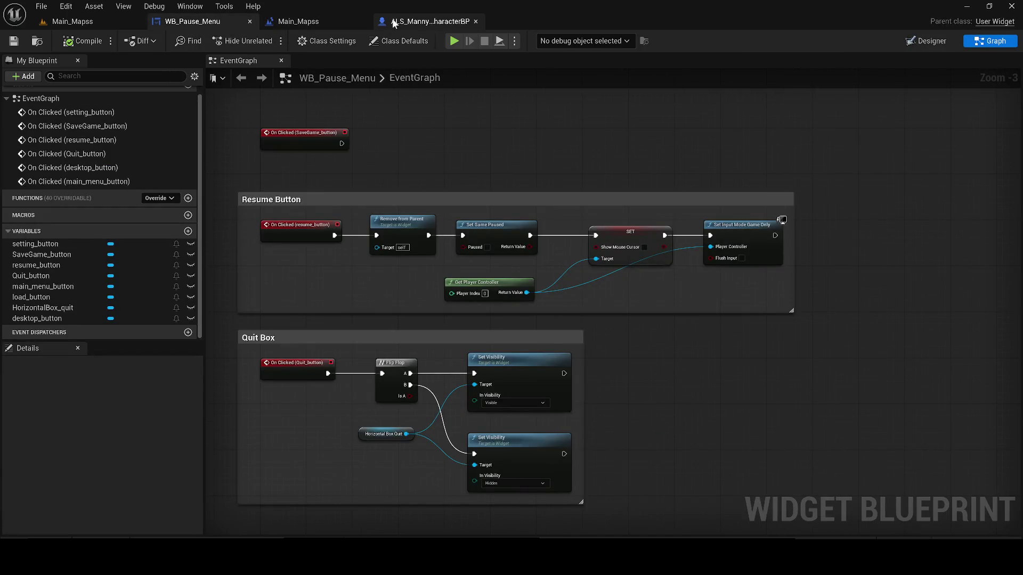
- In ALS_Manny_CharacterBP, widen the IA PAUSE INPUT comment box leftward
click(394, 21)
scroll(401, 235, down, 2)
drag(479, 174, 338, 183)
scroll(339, 184, down, 3)
scroll(409, 206, up, 2)
drag(411, 207, 256, 205)
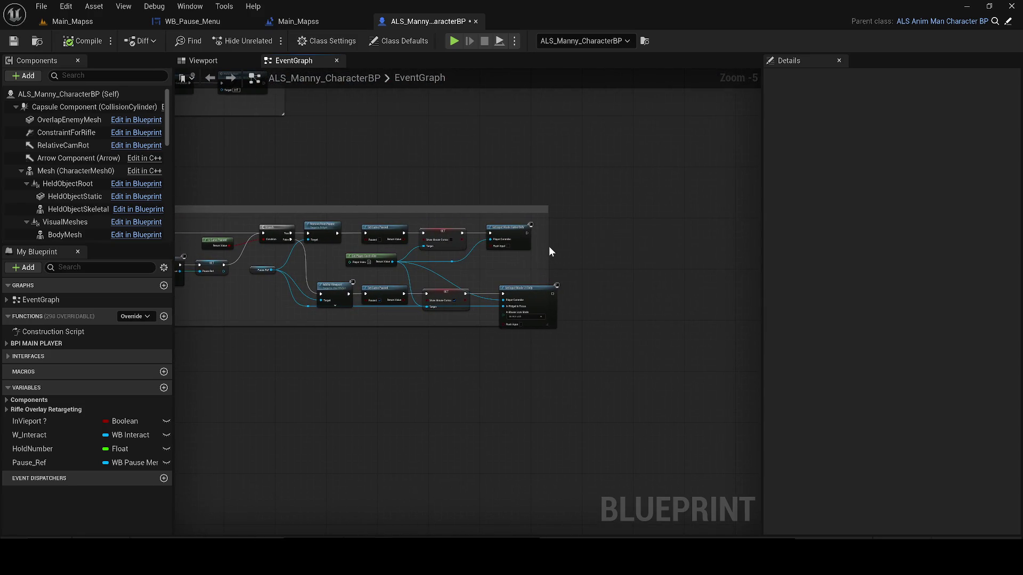
- Stretch the IA PAUSE INPUT comment right and down, then save the character blueprint
drag(549, 252, 602, 252)
drag(581, 327, 575, 345)
click(14, 41)
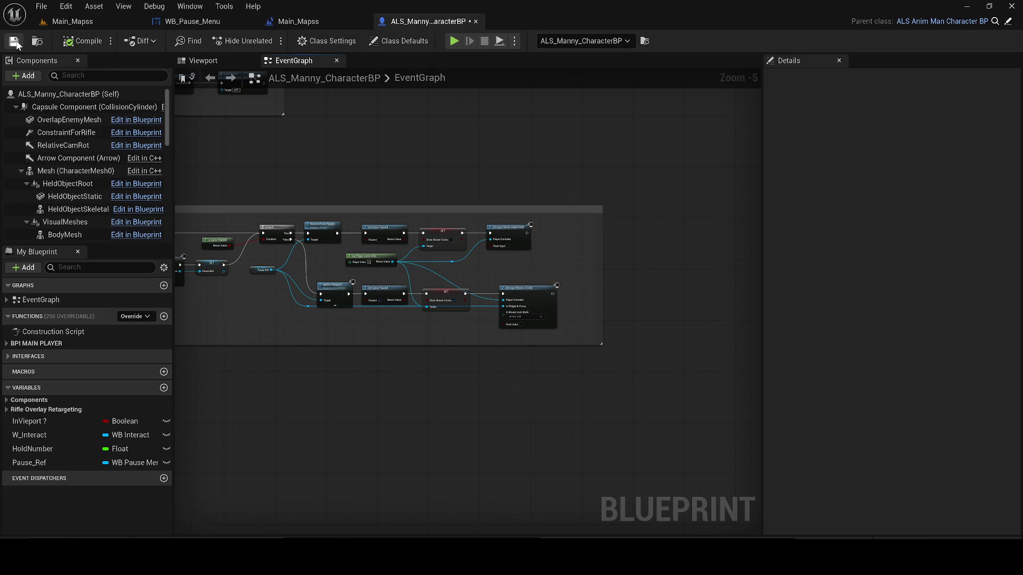
- Pan over the pause branch, pull a wire from Branch True, and browse the Content folder
scroll(337, 305, up, 2)
drag(420, 317, 324, 320)
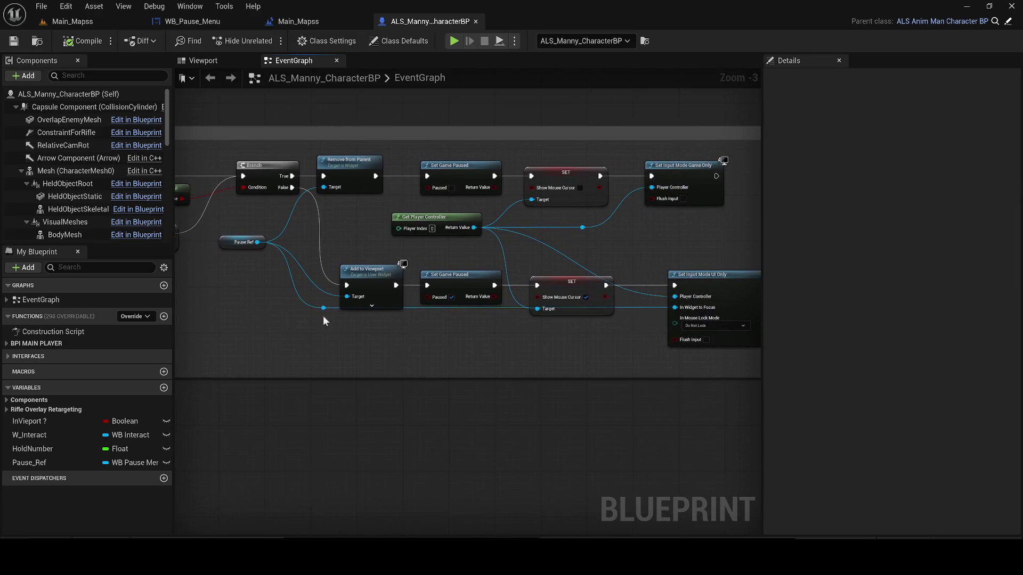
mouse_move(636, 194)
mouse_down()
mouse_move(567, 279)
mouse_move(635, 278)
mouse_up()
mouse_move(296, 259)
mouse_down()
mouse_move(400, 274)
mouse_move(419, 213)
mouse_up()
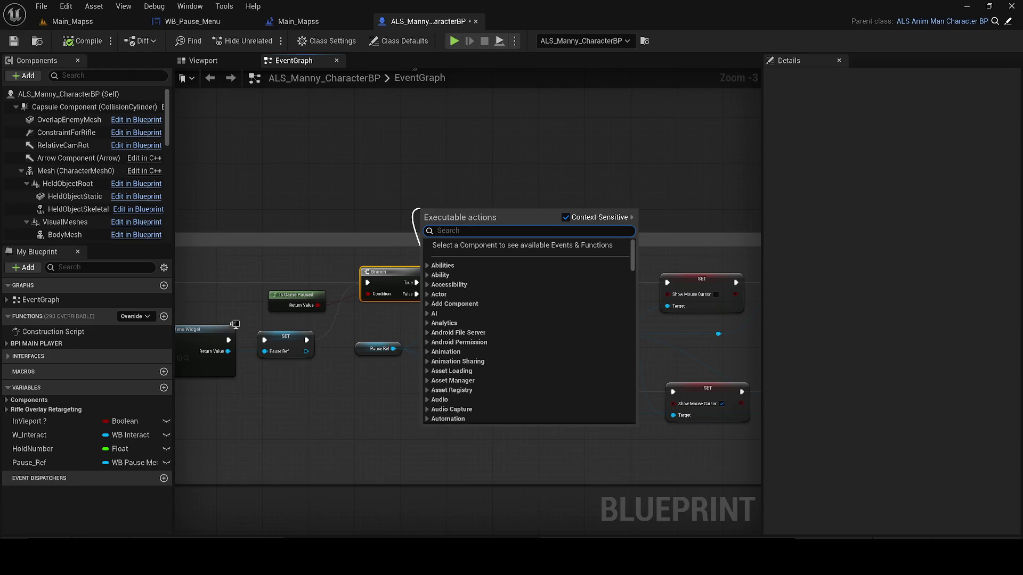
key(ctrl+space)
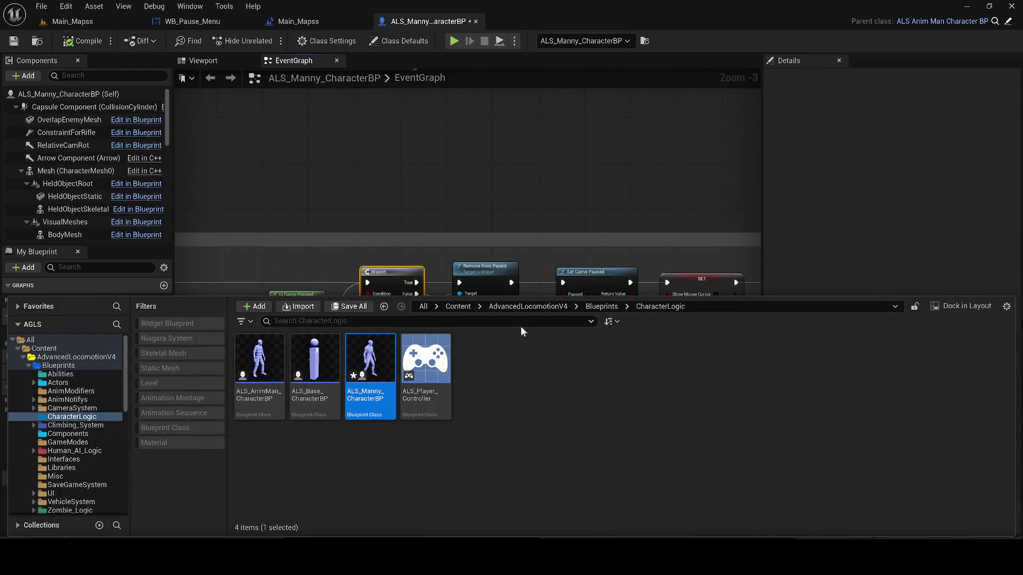
click(463, 307)
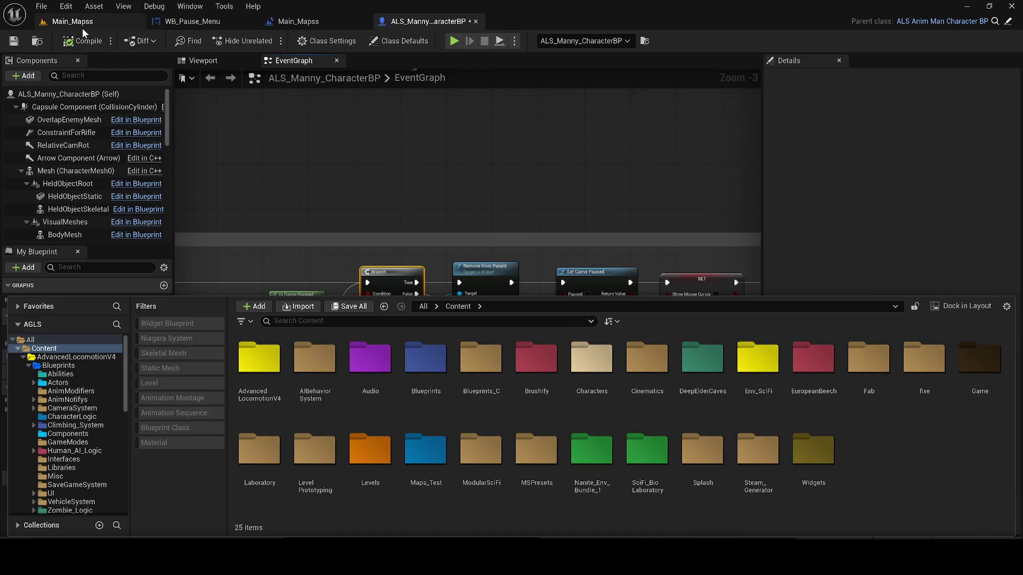
- Open Screen_Generator from the level's screen actor and dock its event graph centrally
click(82, 27)
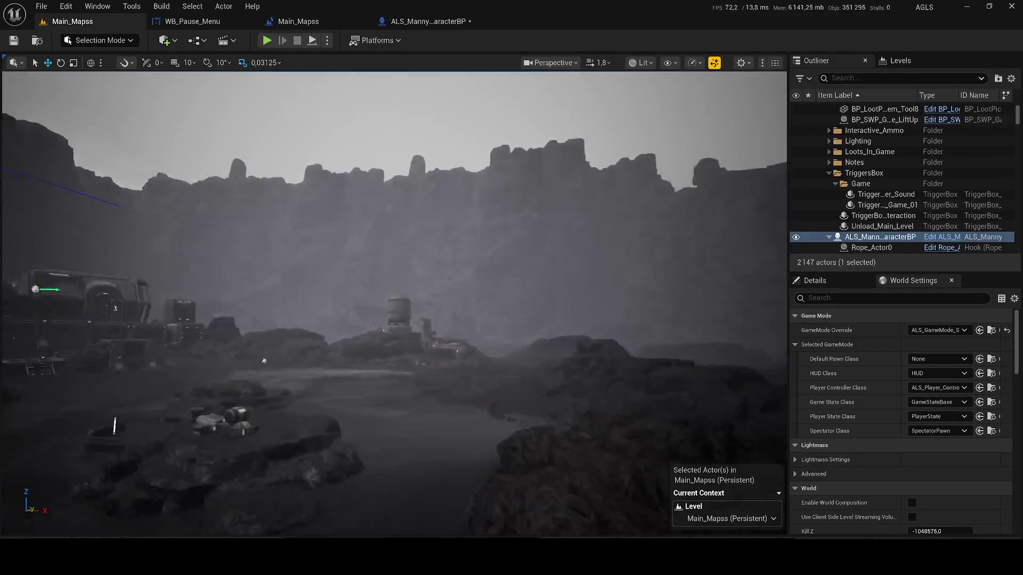
key(f)
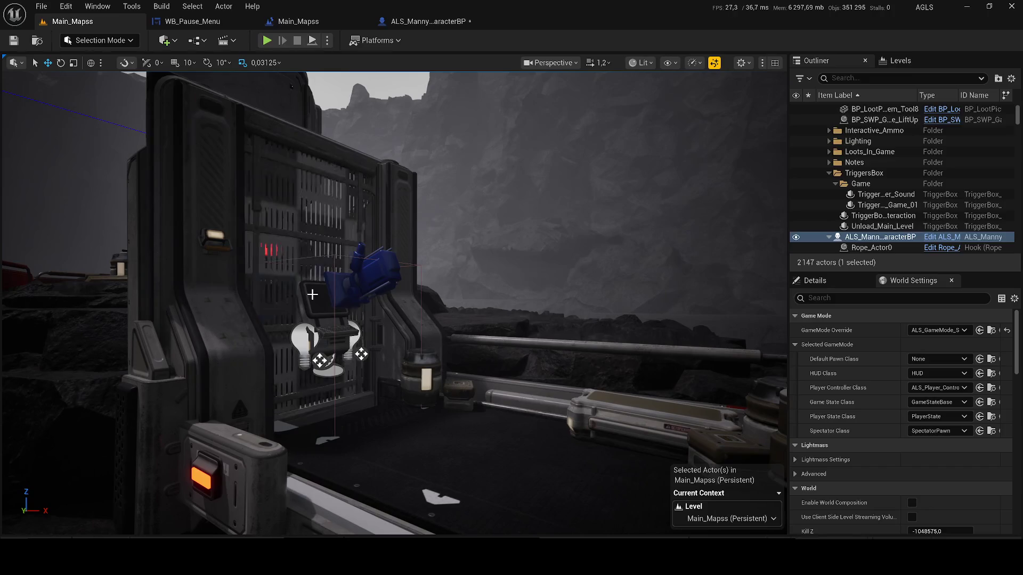
double_click(312, 294)
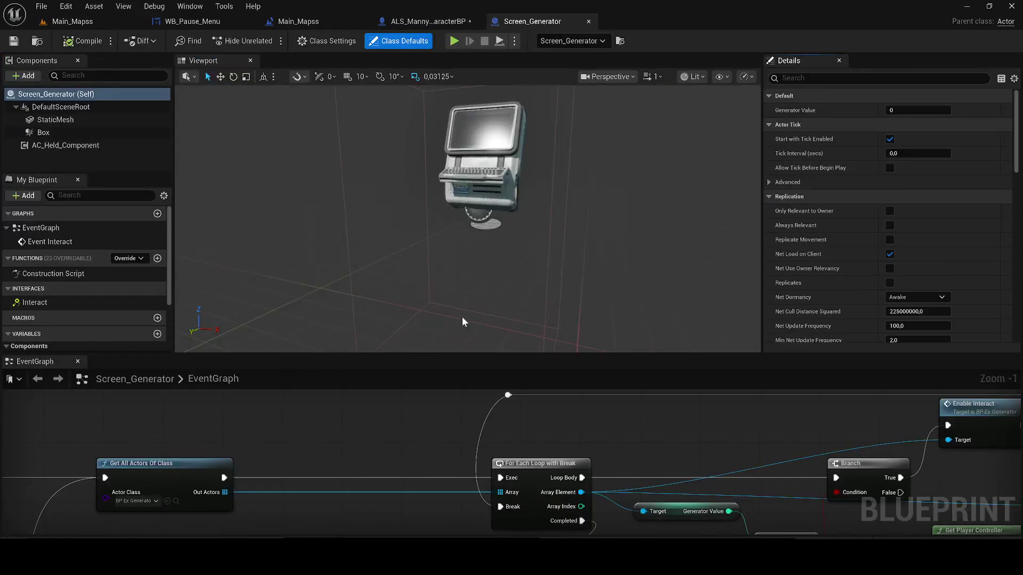
mouse_move(35, 361)
mouse_down()
mouse_move(346, 102)
mouse_move(318, 62)
mouse_up()
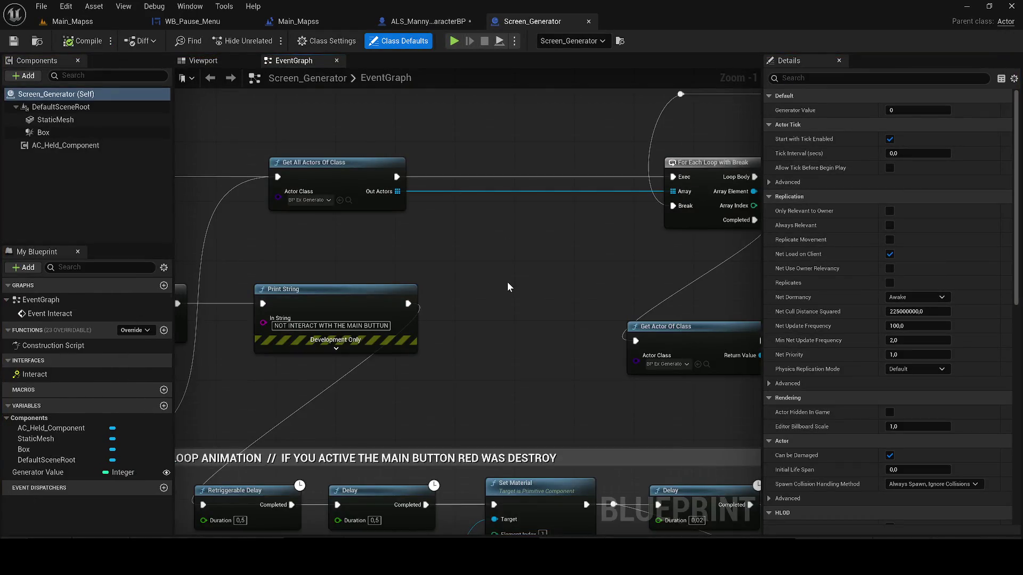
- Browse the Screen_Generator graph's loop animation nodes, then return to the character blueprint
scroll(507, 287, down, 4)
drag(516, 276, 260, 261)
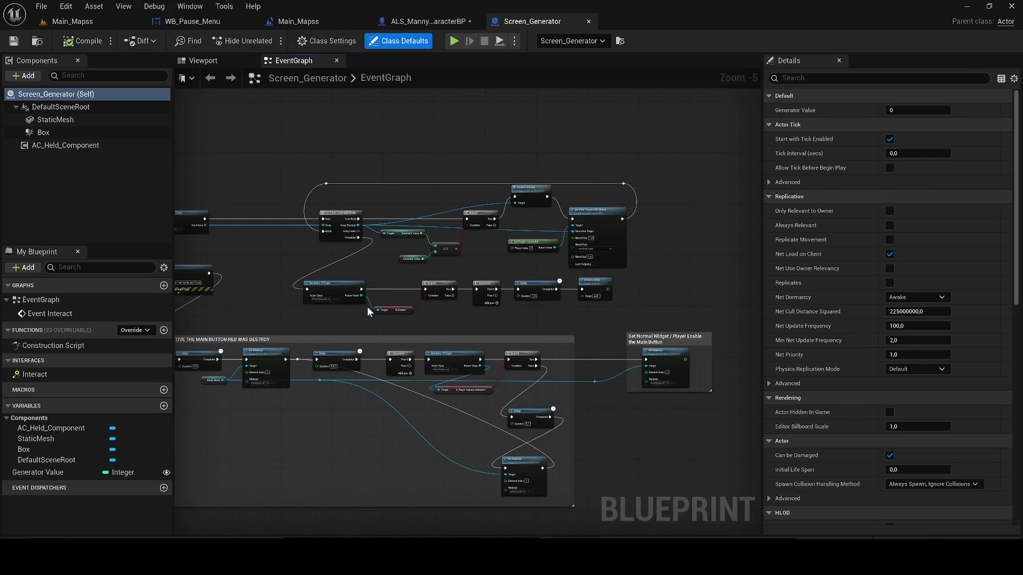
mouse_move(375, 262)
mouse_down()
mouse_move(559, 224)
mouse_move(612, 248)
mouse_up()
drag(476, 289, 759, 261)
drag(597, 196, 289, 193)
drag(502, 276, 209, 282)
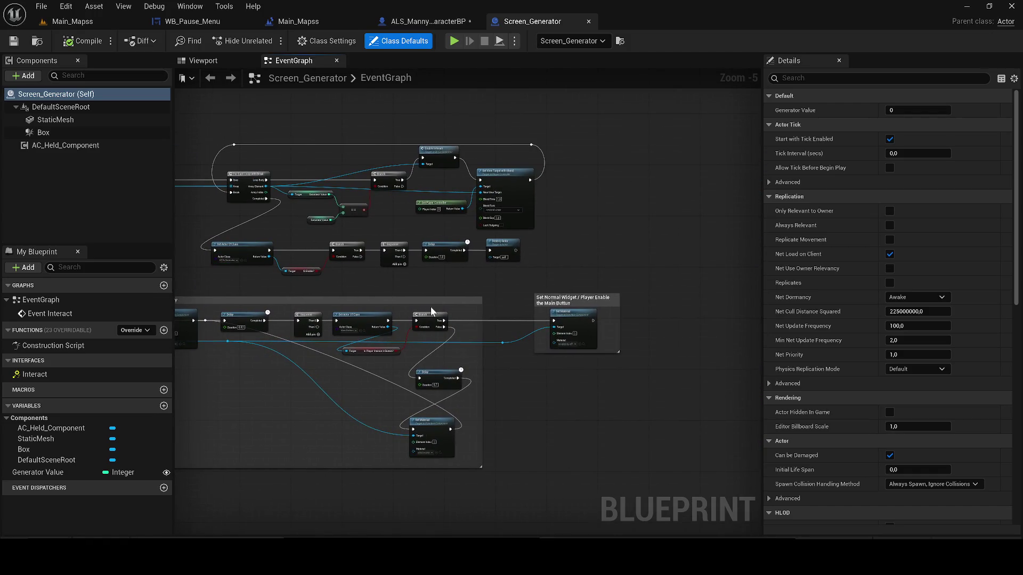
key(ctrl+space)
drag(495, 264, 562, 258)
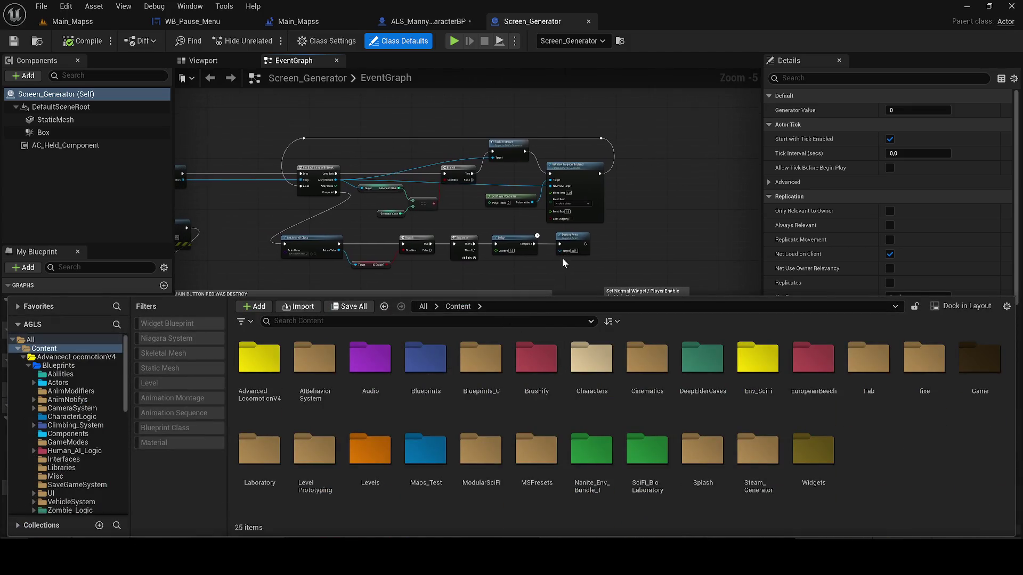
click(415, 148)
click(417, 23)
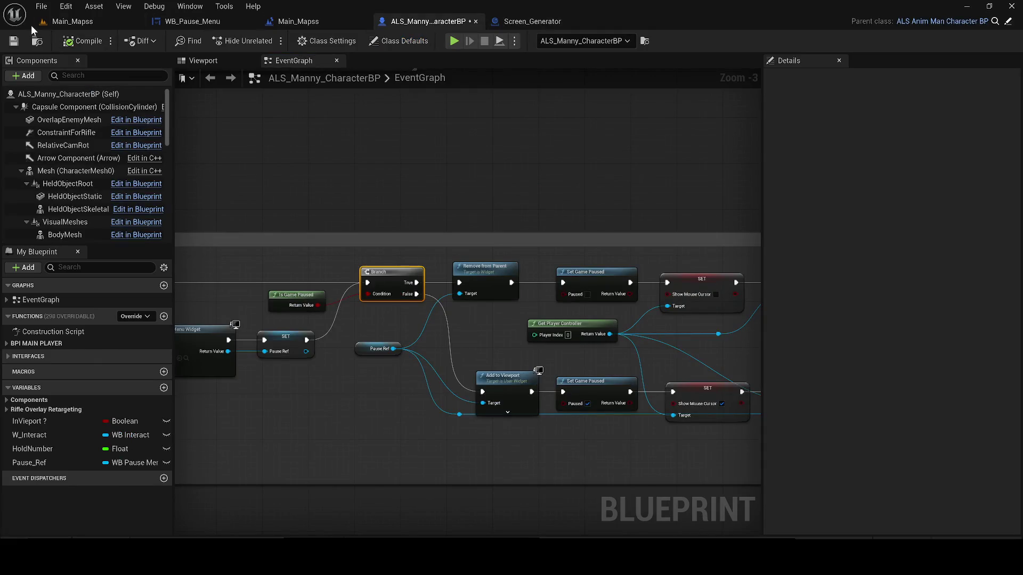
- Open BP_Ex_Generator from the level with its event graph docked, closing Screen_Generator
click(53, 24)
scroll(906, 202, up, 10)
double_click(872, 183)
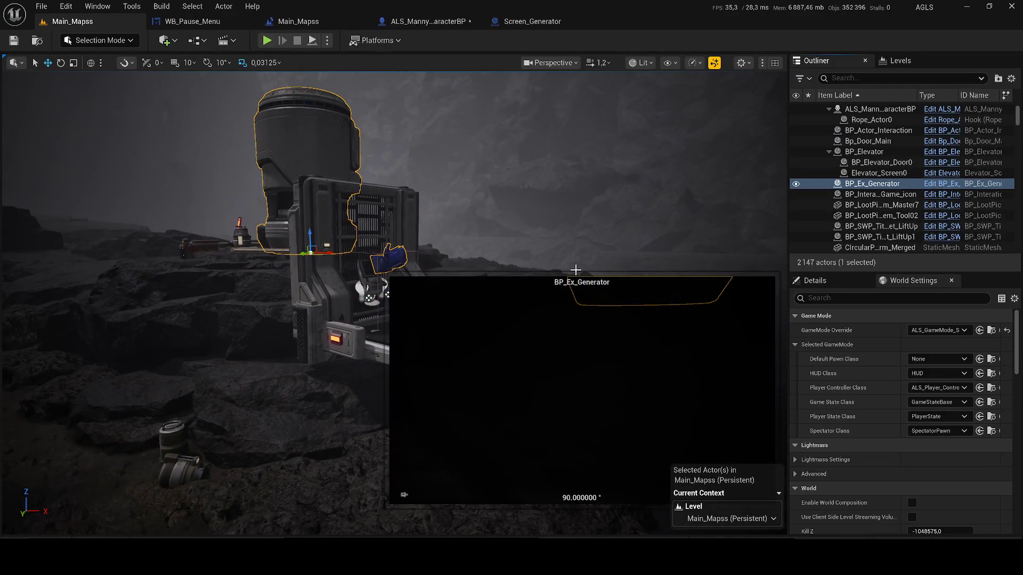
key(ctrl+e)
mouse_move(41, 365)
mouse_down()
mouse_move(297, 78)
mouse_move(296, 63)
mouse_up()
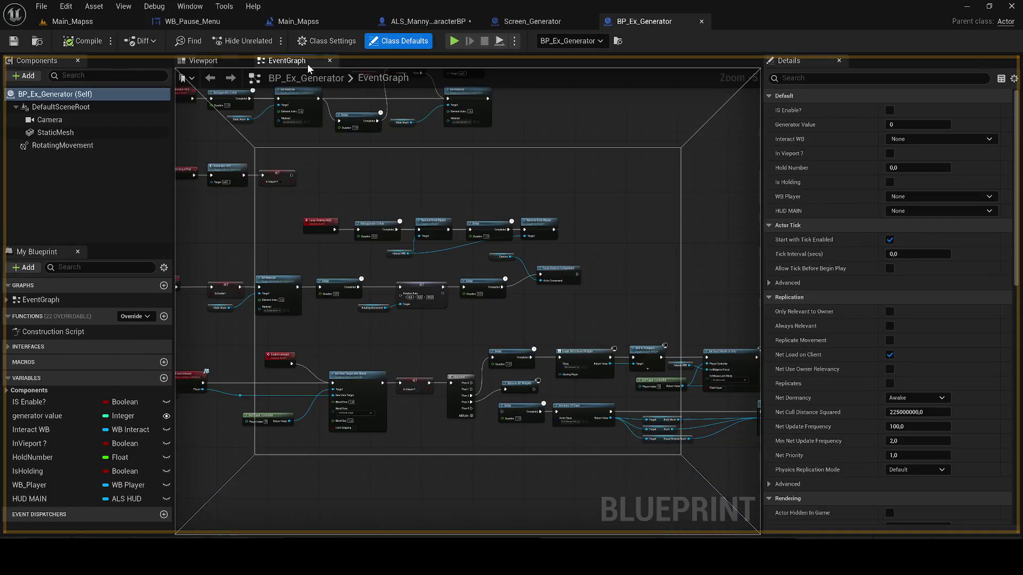
click(588, 21)
- Pan to the Create WB Interact Widget nodes and open WB_Interact from the Content Drawer
mouse_move(600, 235)
mouse_down()
mouse_move(286, 236)
mouse_move(618, 348)
mouse_move(523, 276)
mouse_move(536, 273)
mouse_move(533, 257)
mouse_up()
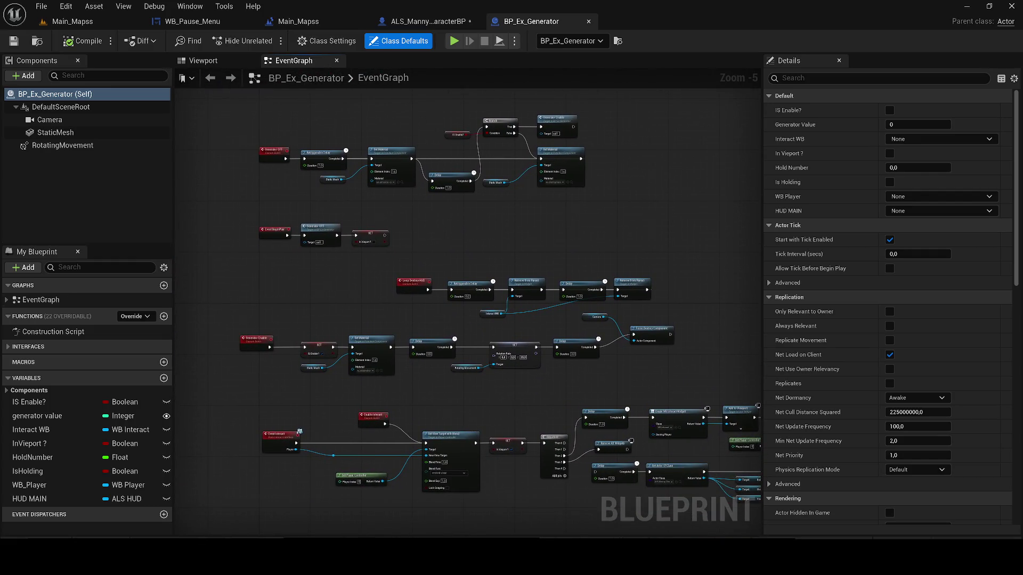
drag(470, 419, 331, 301)
scroll(396, 302, up, 2)
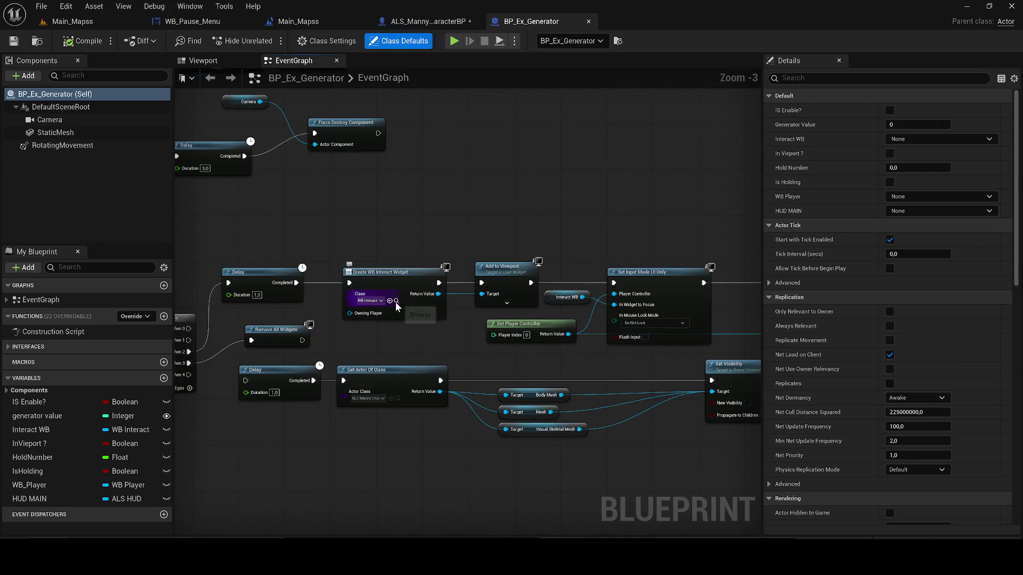
key(ctrl+space)
double_click(310, 396)
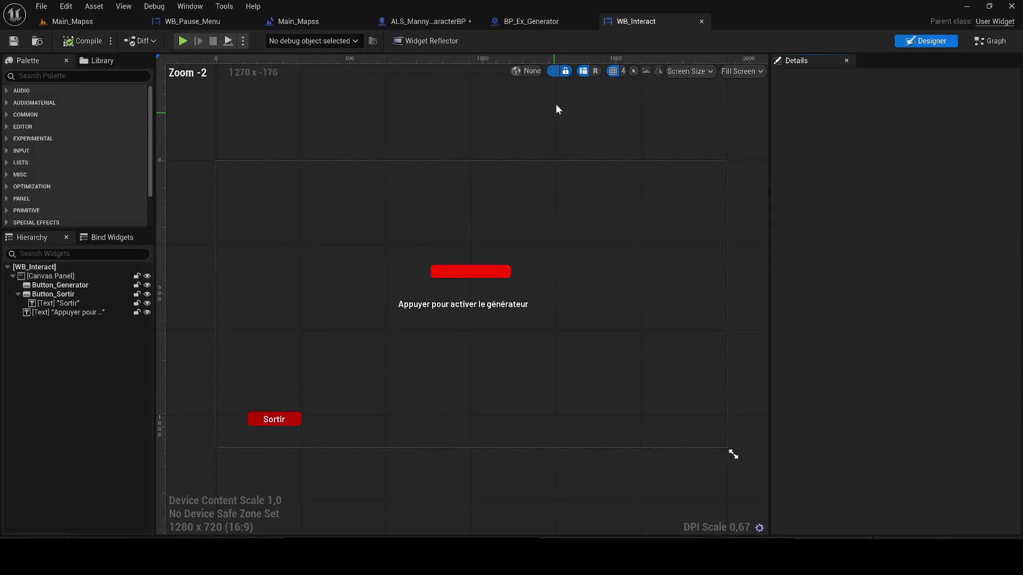
- Inspect the IMPORTANT MAX comment group in WB_Interact's event graph
click(986, 41)
scroll(613, 162, down, 5)
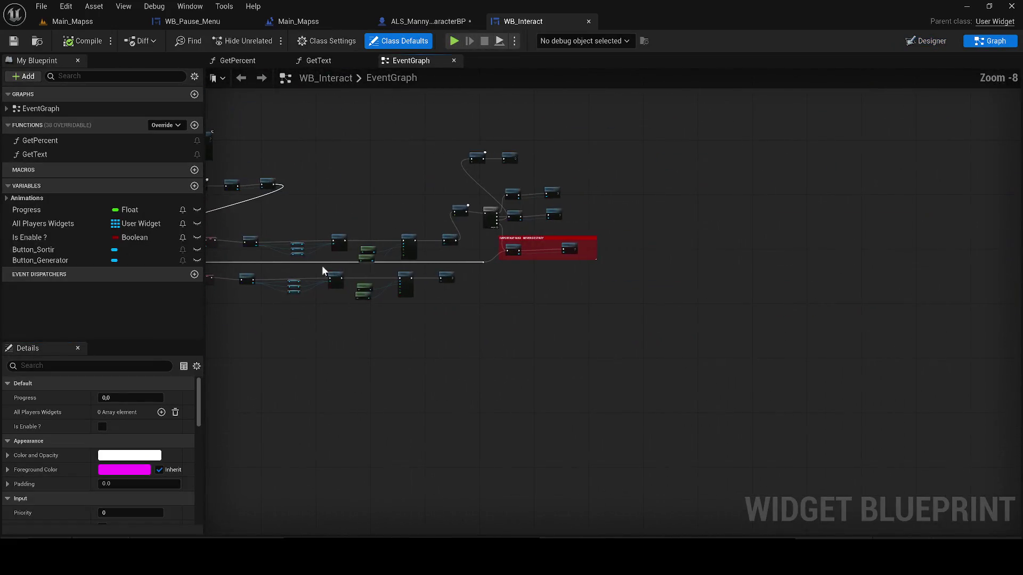
scroll(564, 264, up, 2)
mouse_move(686, 349)
mouse_down()
mouse_move(430, 241)
mouse_move(352, 242)
mouse_up()
scroll(424, 231, up, 2)
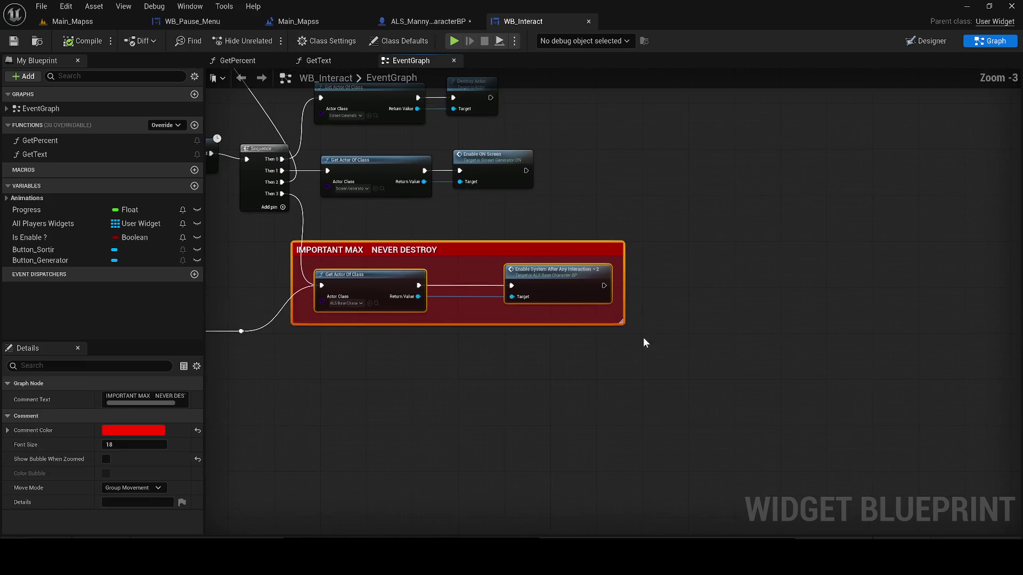
scroll(644, 337, down, 1)
click(738, 372)
mouse_move(770, 388)
mouse_down()
mouse_move(482, 238)
mouse_move(326, 230)
mouse_move(359, 254)
mouse_up()
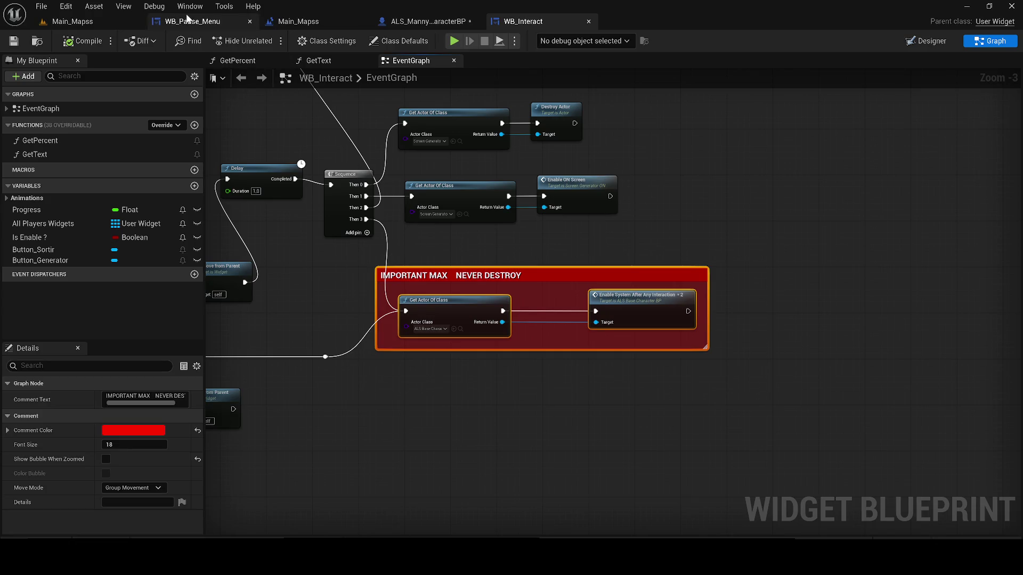
- In the character blueprint, wire Branch True to Get Actor Of Class and Enable System to Remove from Parent
click(190, 6)
click(165, 23)
scroll(455, 200, down, 1)
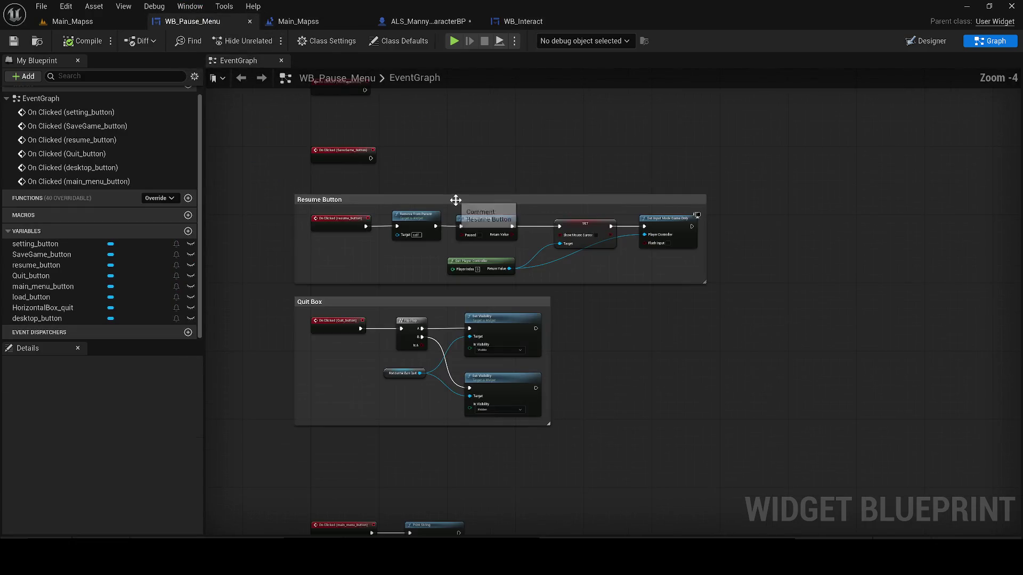
click(410, 22)
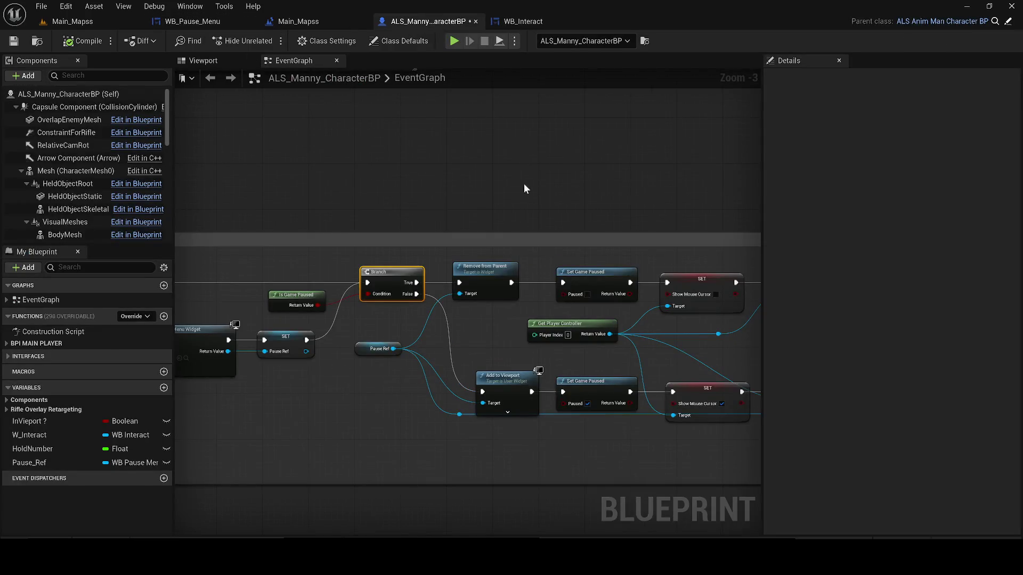
mouse_move(305, 164)
mouse_down()
mouse_move(410, 235)
mouse_move(384, 277)
mouse_up()
mouse_move(588, 163)
mouse_down()
mouse_move(426, 257)
mouse_move(427, 276)
mouse_up()
- Retitle the 'IMPORTANT MAX NEVER DESTROY' comment to 'IMPORTANT MAX !'
click(336, 117)
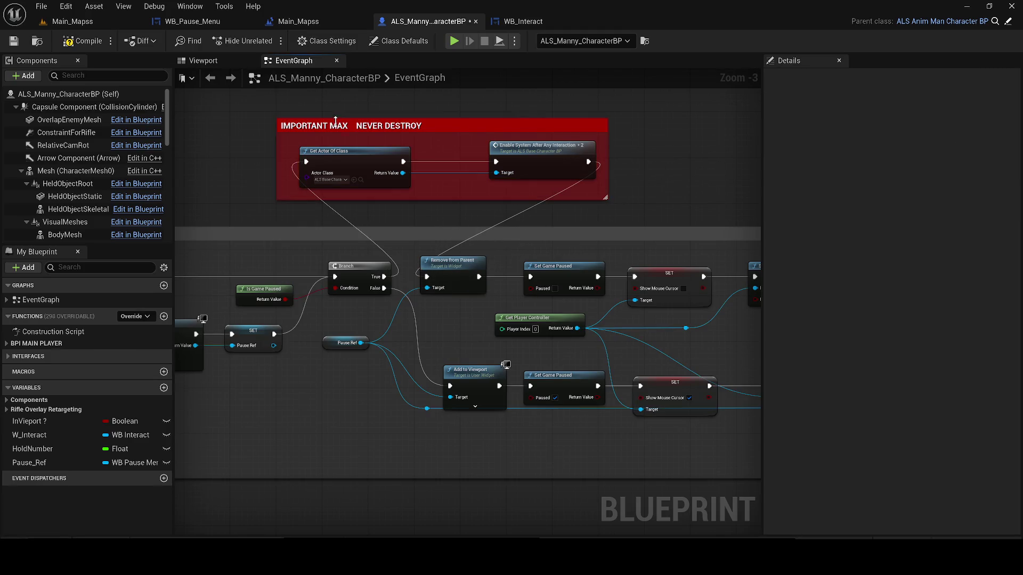
click(426, 126)
drag(942, 110, 992, 119)
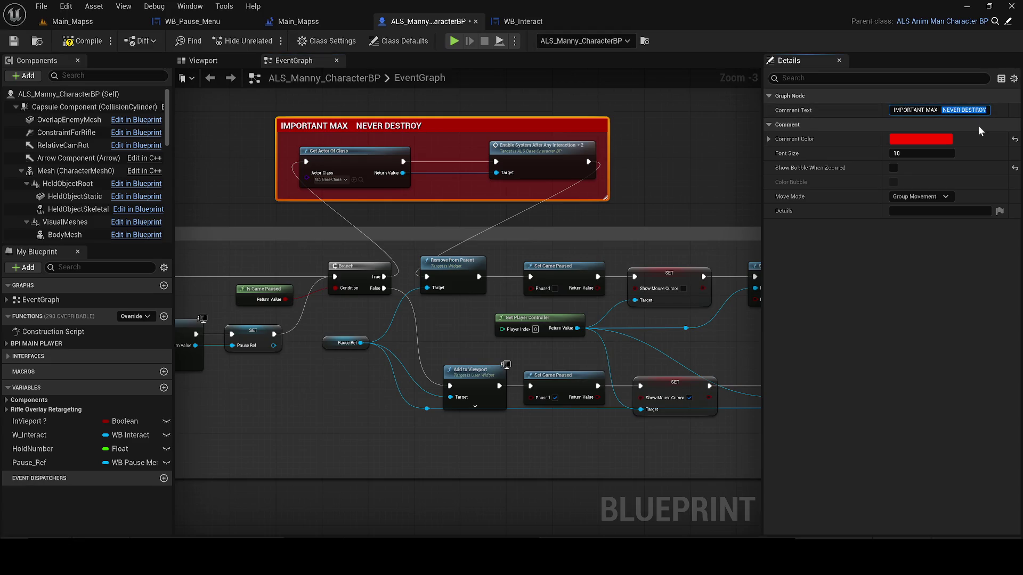
text(!)
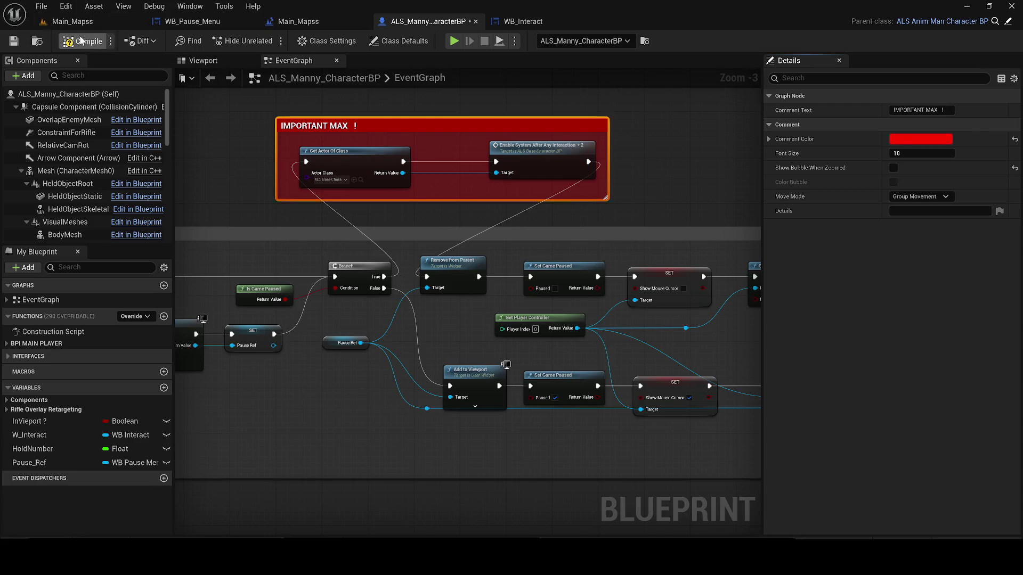
- Compile the character blueprint and save the Main_Mapss map
click(14, 42)
click(73, 22)
click(14, 41)
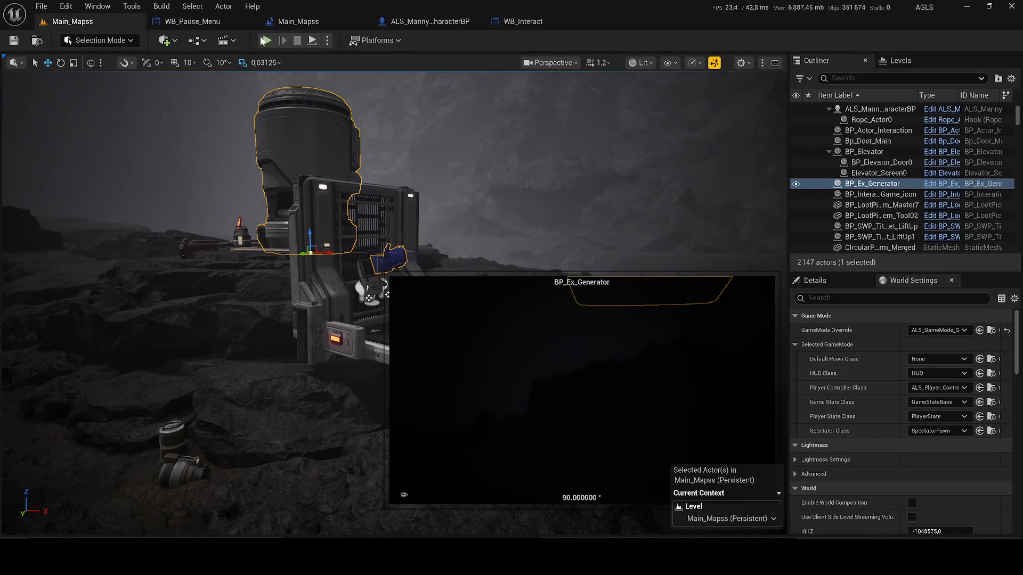
- Play-test the level, opening the pause menu with P and resuming, then view the level blueprint
key(alt+p)
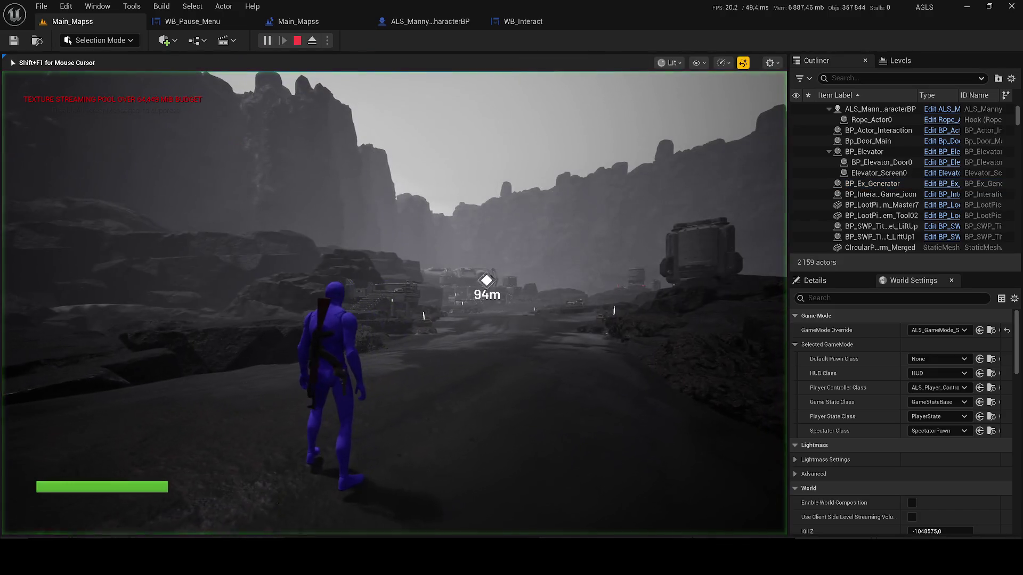
key(p)
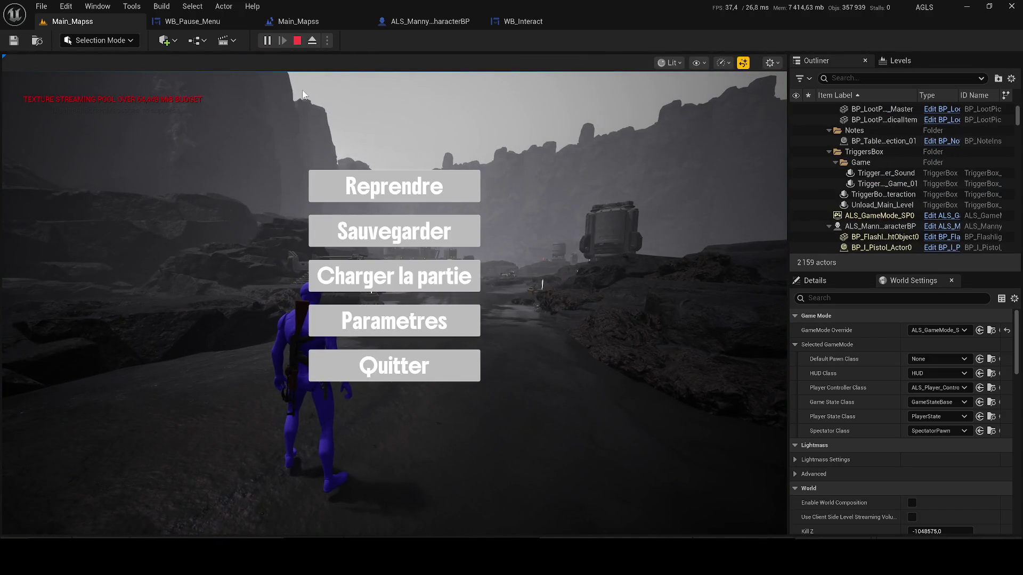
click(394, 186)
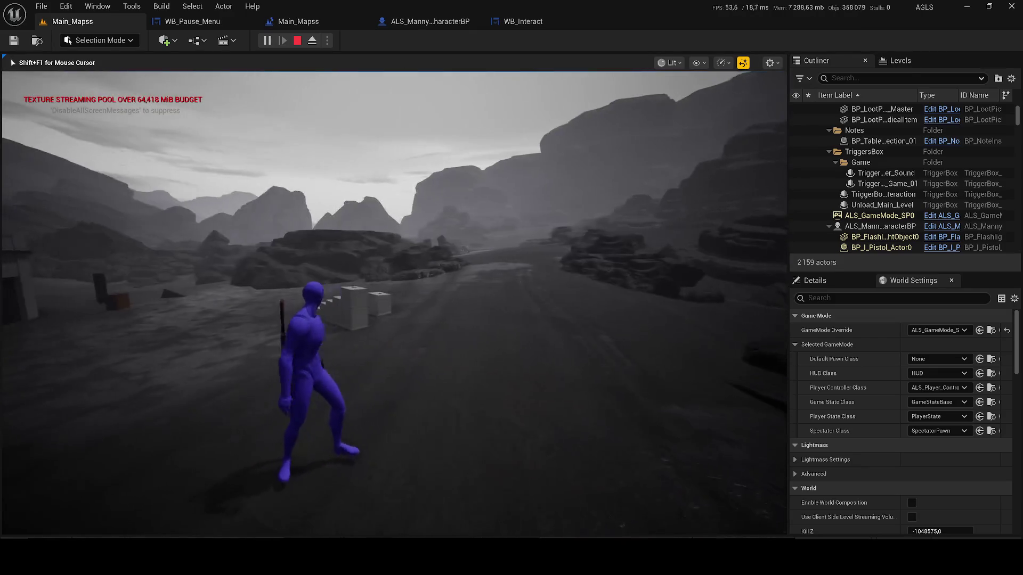
key(Escape)
click(179, 26)
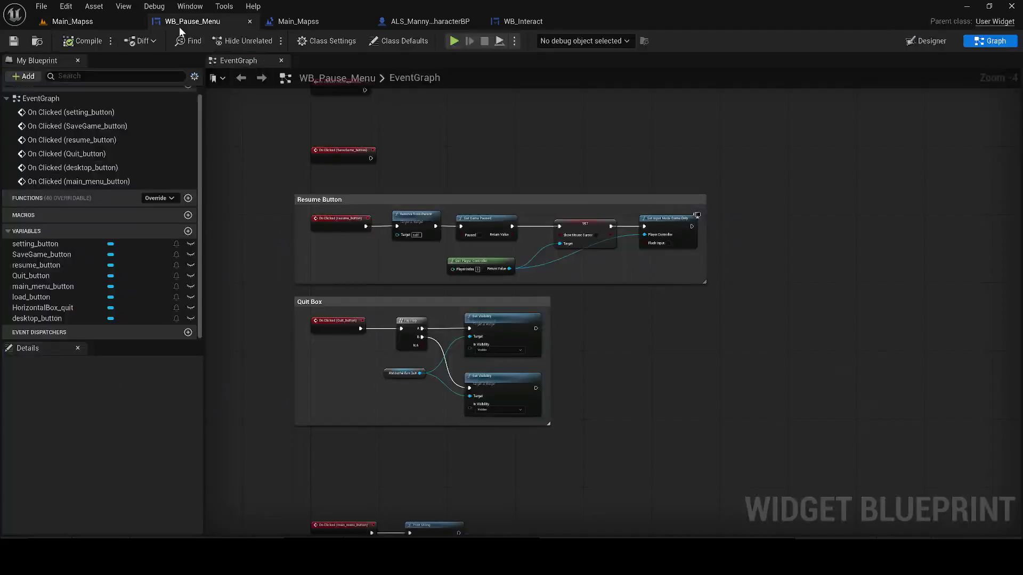
click(300, 28)
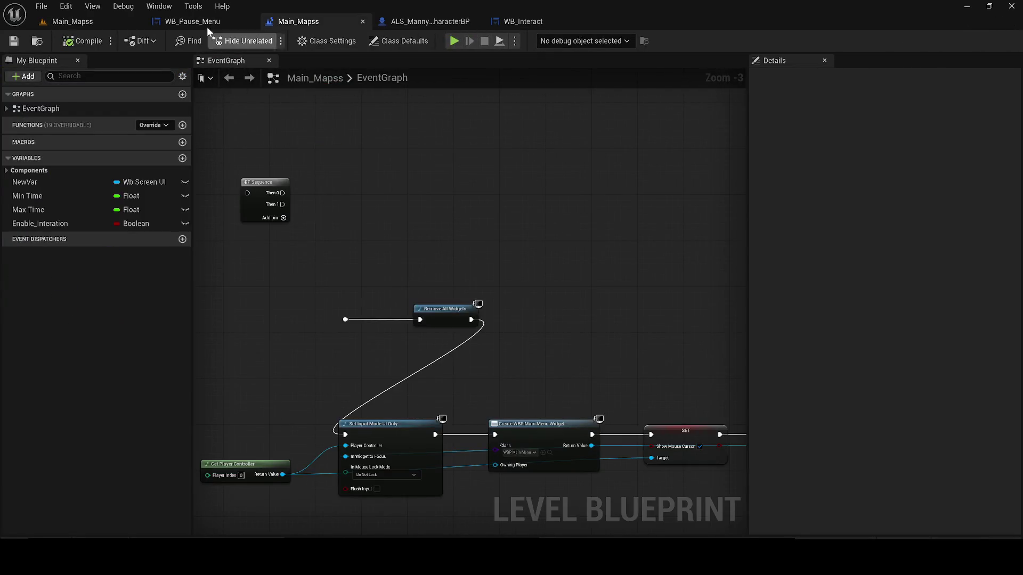
- Cut and paste the IMPORTANT MAX nodes, then enlarge and reposition their comment box
click(417, 24)
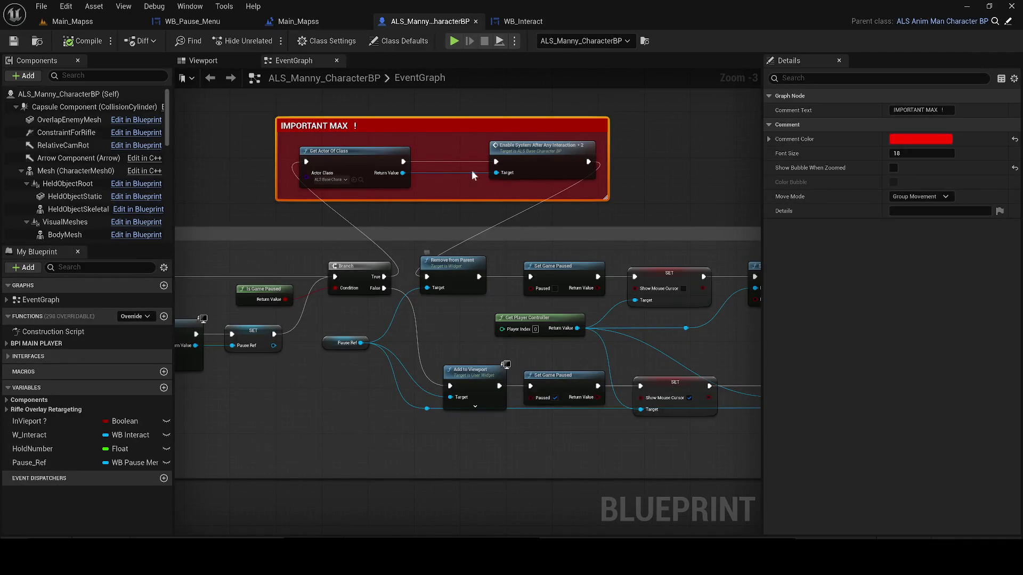
drag(259, 110, 649, 210)
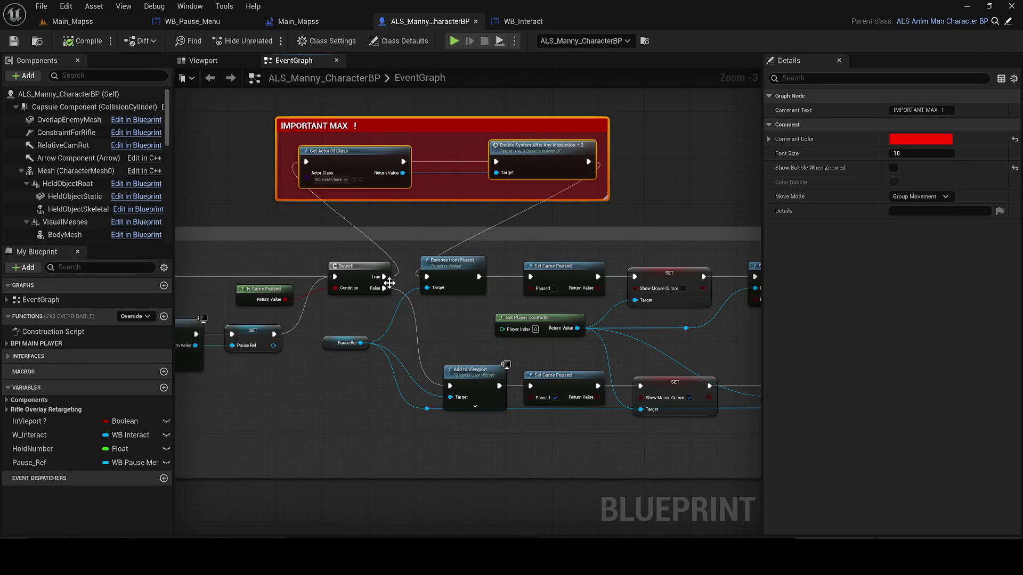
key(ctrl+x)
key(ctrl+v)
click(396, 155)
mouse_move(415, 177)
mouse_down()
mouse_move(415, 136)
mouse_move(417, 165)
mouse_move(367, 134)
mouse_up()
click(417, 165)
mouse_move(361, 189)
mouse_down()
mouse_move(372, 205)
mouse_move(380, 322)
mouse_move(361, 189)
mouse_up()
- Wire Enable System into Set Game Paused, compile with F7, and start playing Main_Mapss
drag(643, 189, 429, 308)
click(707, 200)
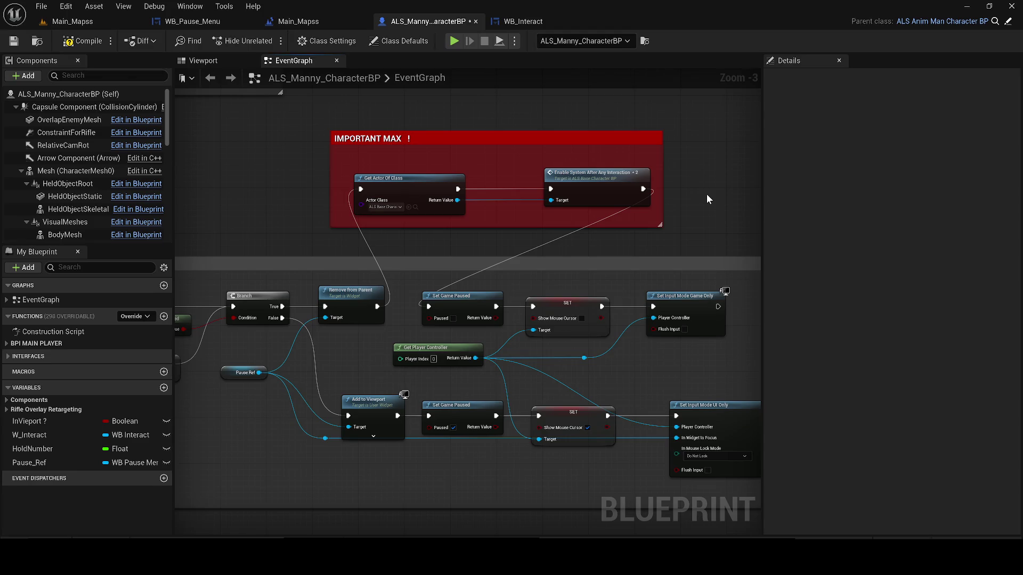
key(F7)
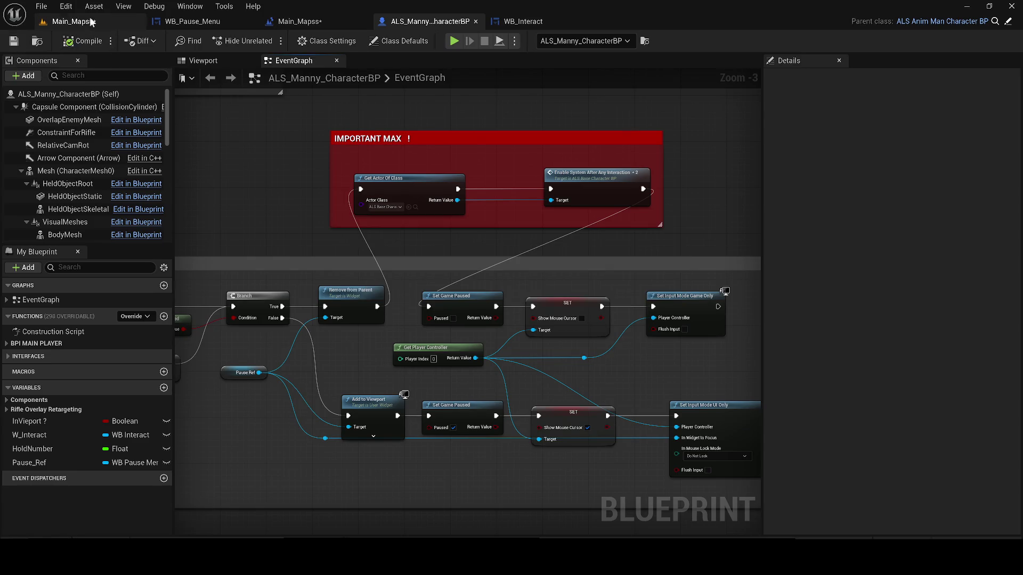
click(72, 21)
click(267, 41)
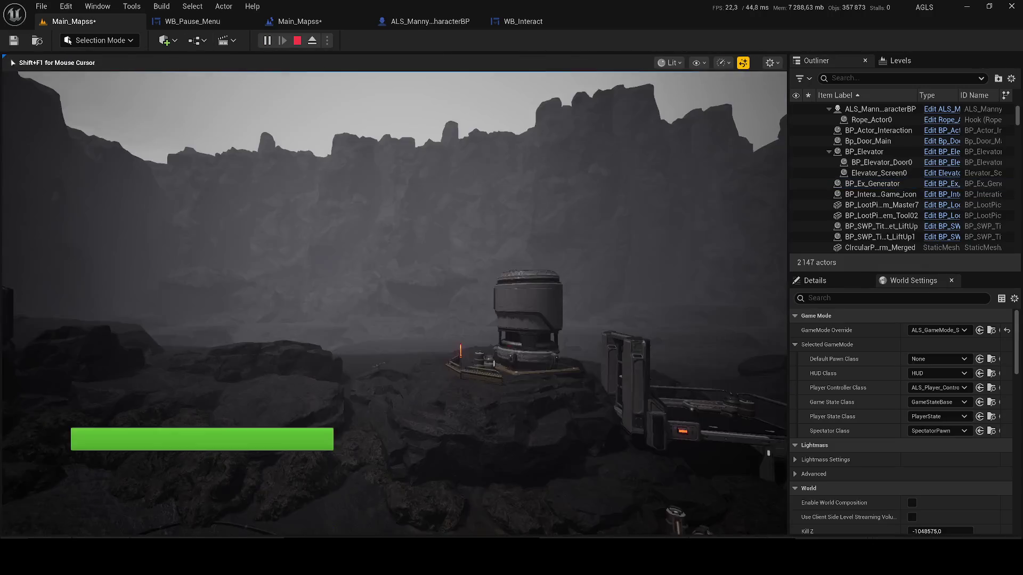
- Run forward in play mode, toggle the pause menu with P, resume via Reprendre, then stop play
key(w)
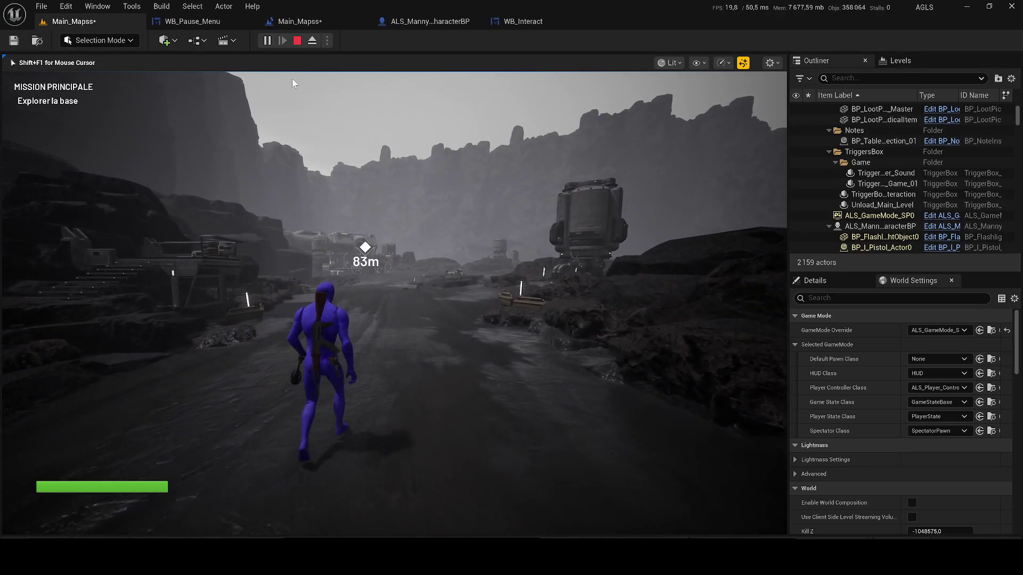
key(p)
key(p)
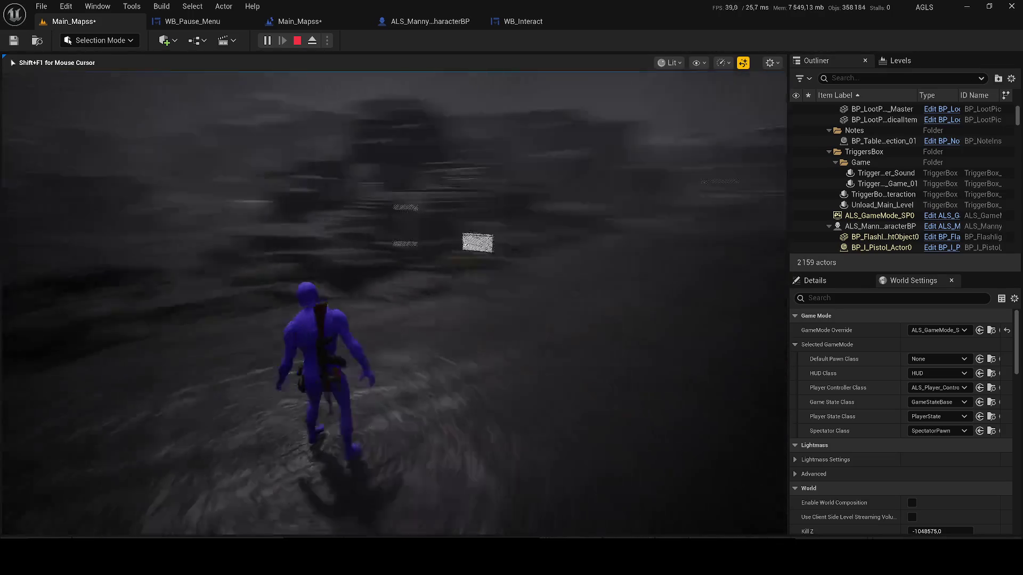
key(p)
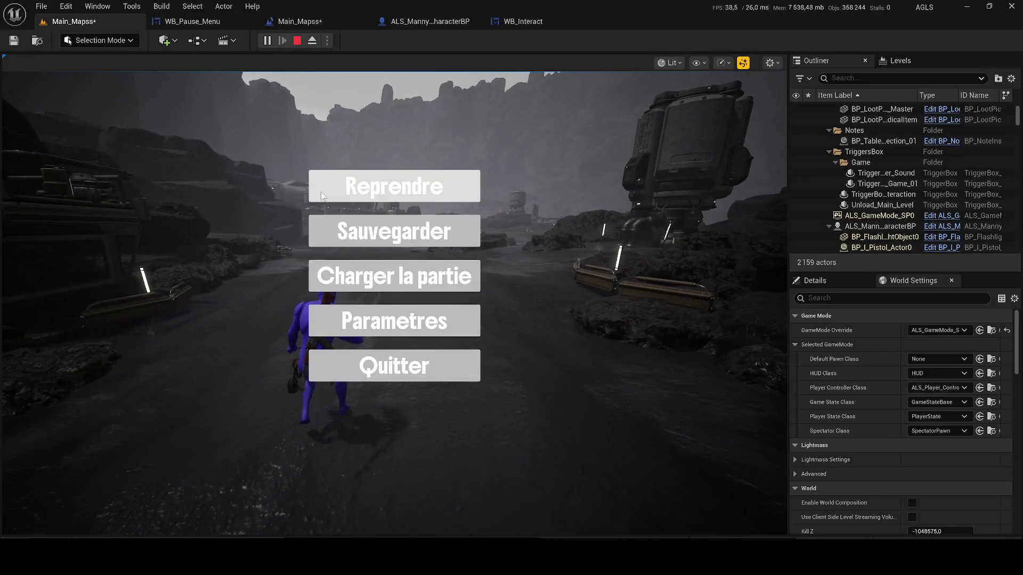
key(p)
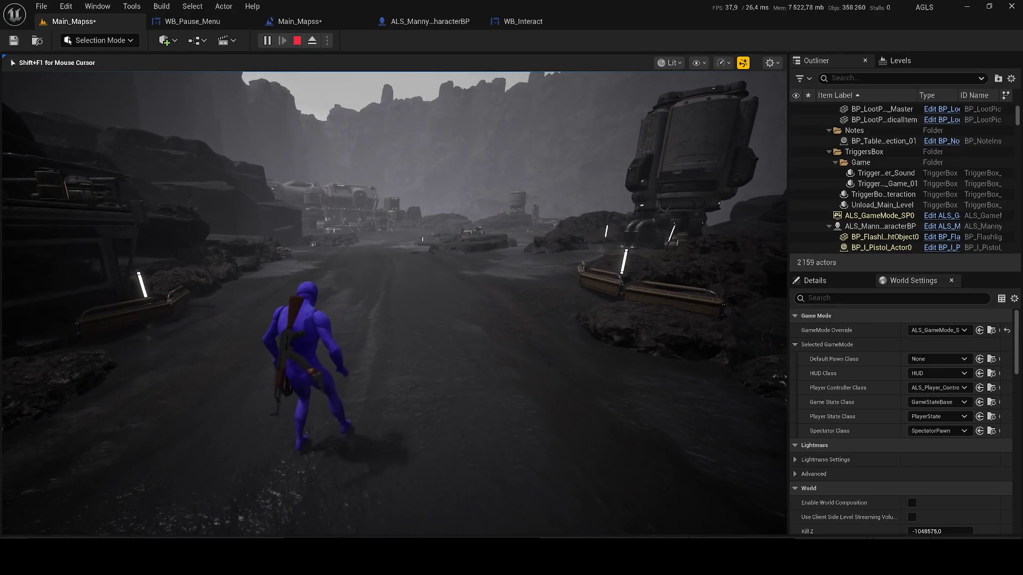
key(p)
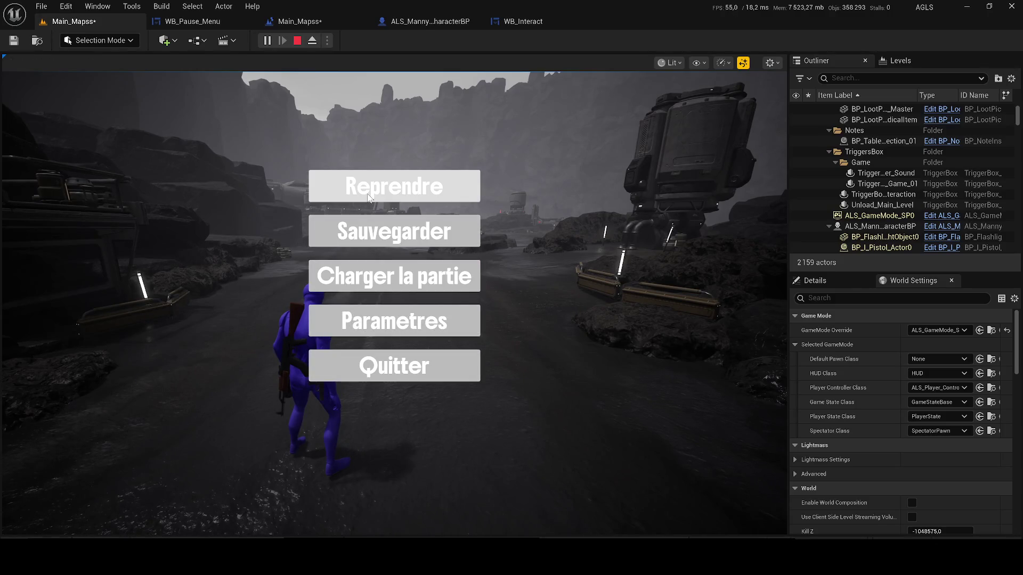
click(394, 186)
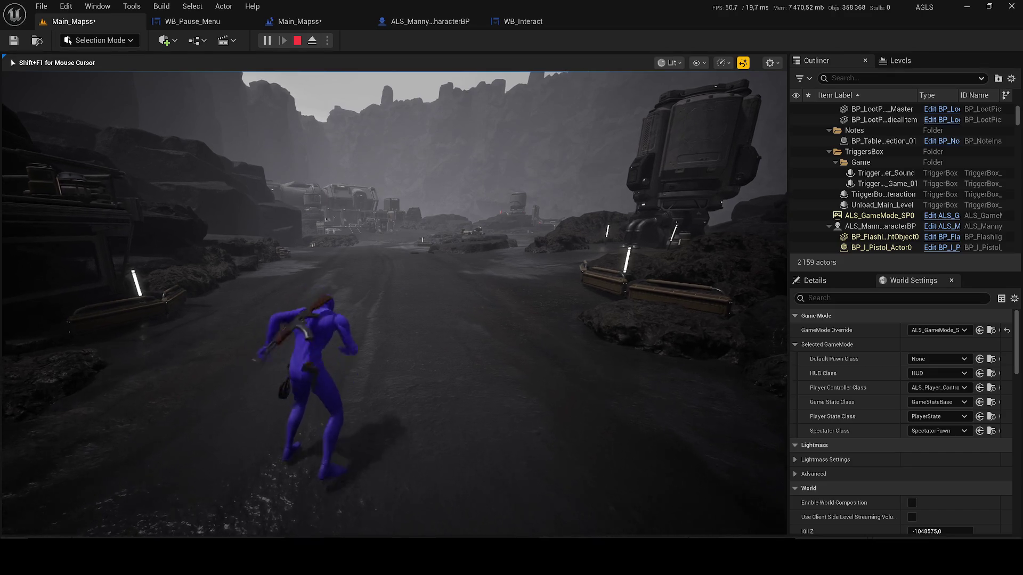
key(Escape)
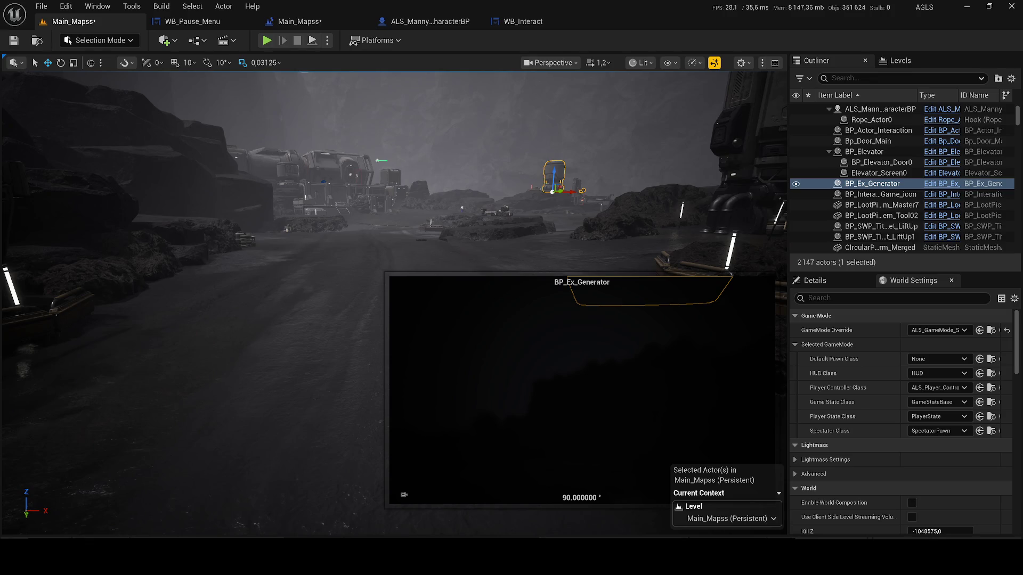
- Select the lift-up actor, open the Main_Mapss level blueprint, and save the map
key(grave)
text(Dis)
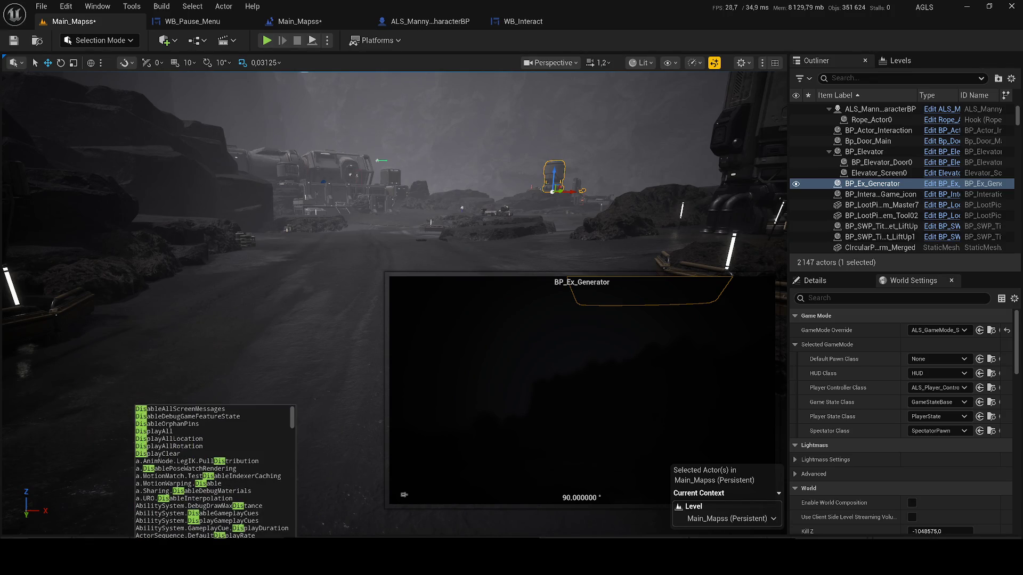
key(Escape)
click(864, 237)
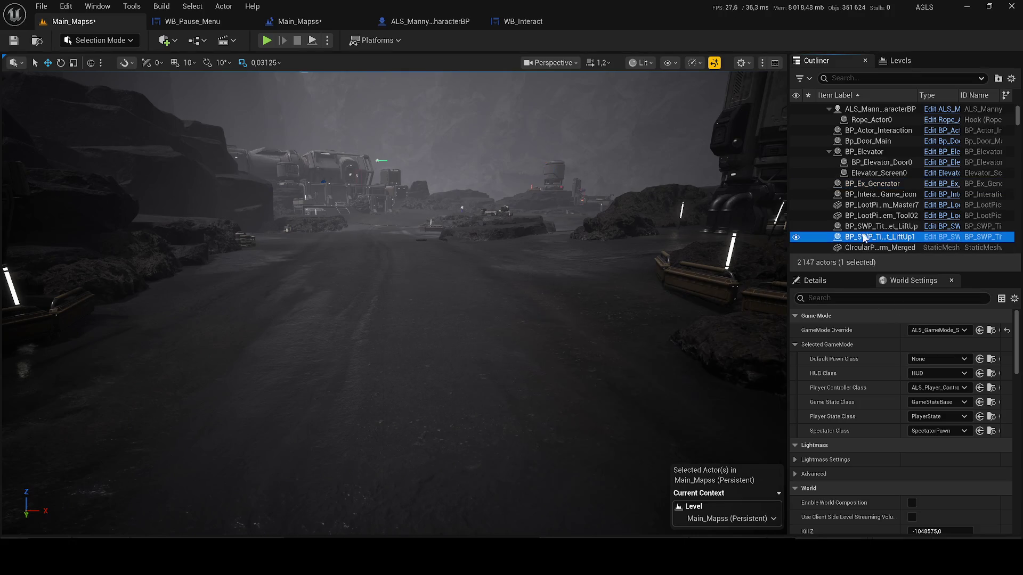
click(186, 23)
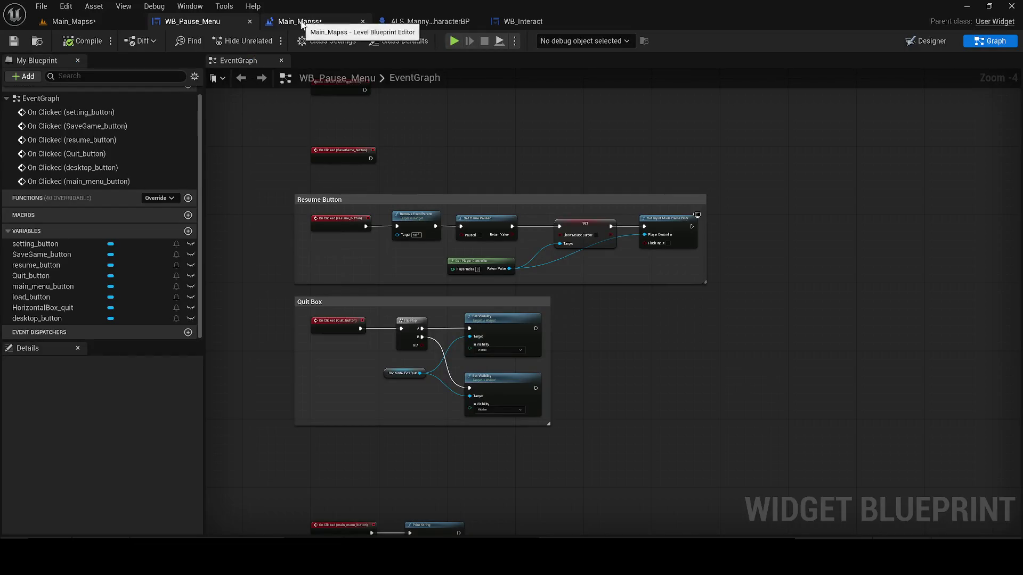
click(296, 21)
key(ctrl+s)
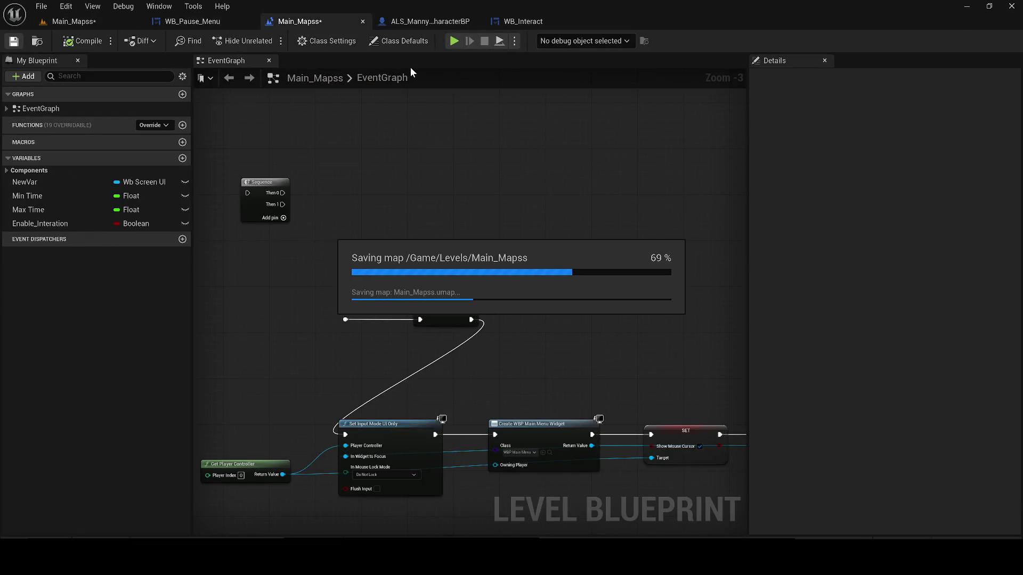
- Delete the main-menu widget nodes and leftover Sequence node, compile, and save the map
scroll(584, 329, down, 3)
drag(613, 418, 384, 297)
key(Delete)
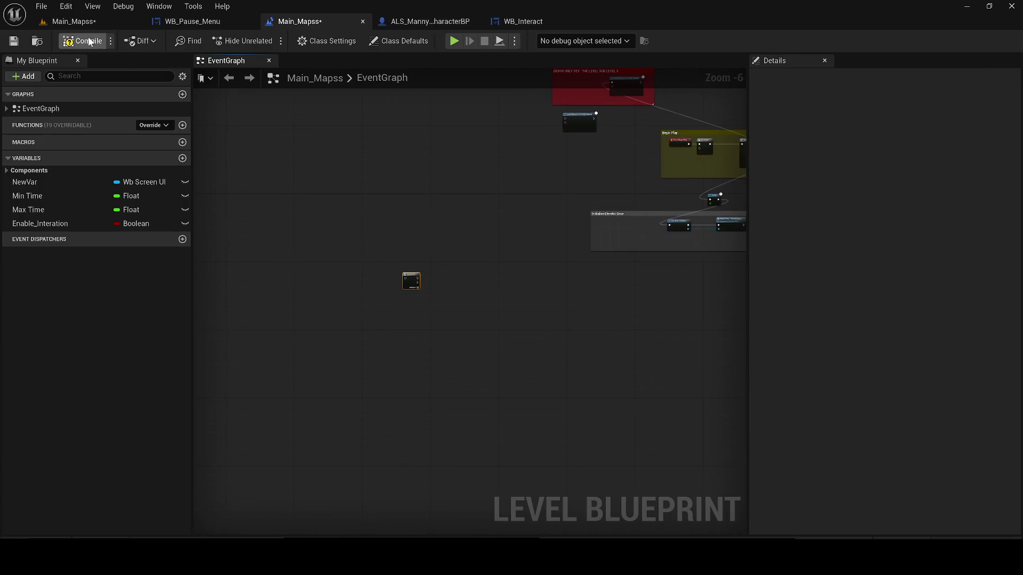
click(93, 42)
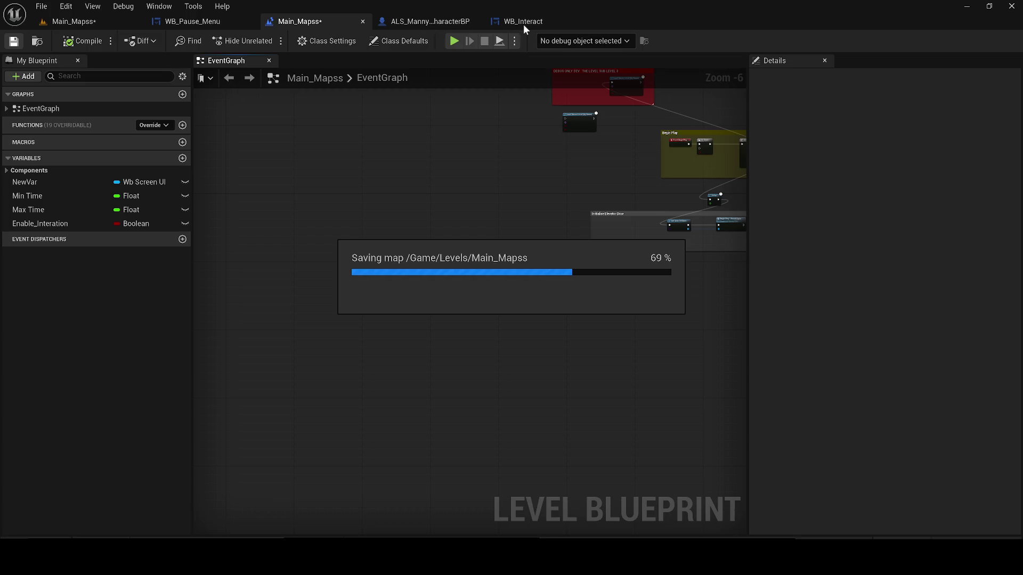
drag(379, 245, 439, 331)
key(Delete)
click(13, 41)
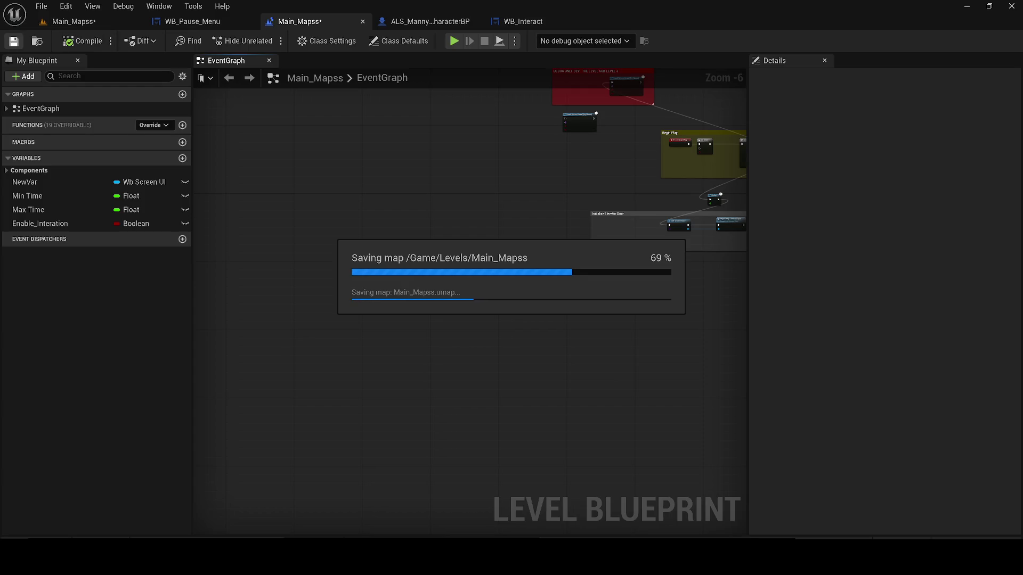
- Review the pause menu and level graphs, then select the IMPORTANT MAX ! group in the character blueprint
click(202, 24)
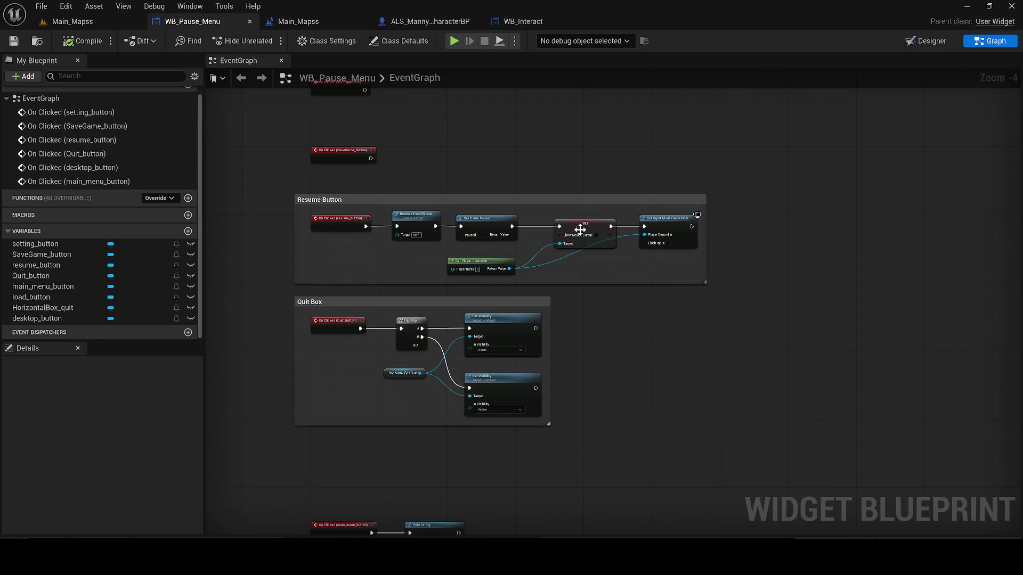
mouse_move(484, 175)
mouse_down()
mouse_move(507, 301)
mouse_move(426, 165)
mouse_up()
click(298, 21)
mouse_move(655, 156)
mouse_down()
mouse_move(569, 218)
mouse_move(426, 276)
mouse_up()
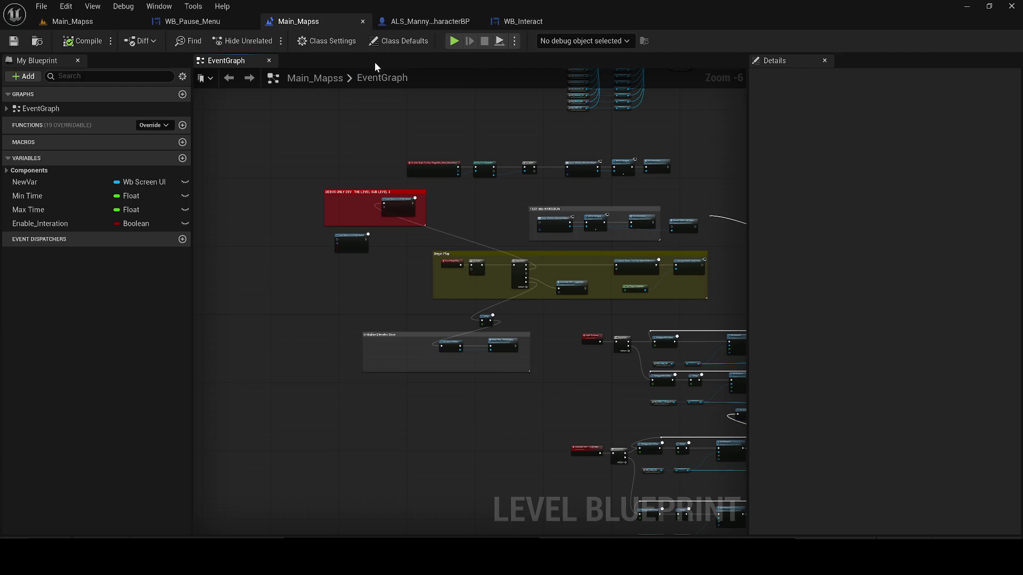
click(430, 22)
mouse_move(315, 119)
mouse_down()
mouse_move(683, 237)
mouse_move(695, 252)
mouse_move(297, 133)
mouse_up()
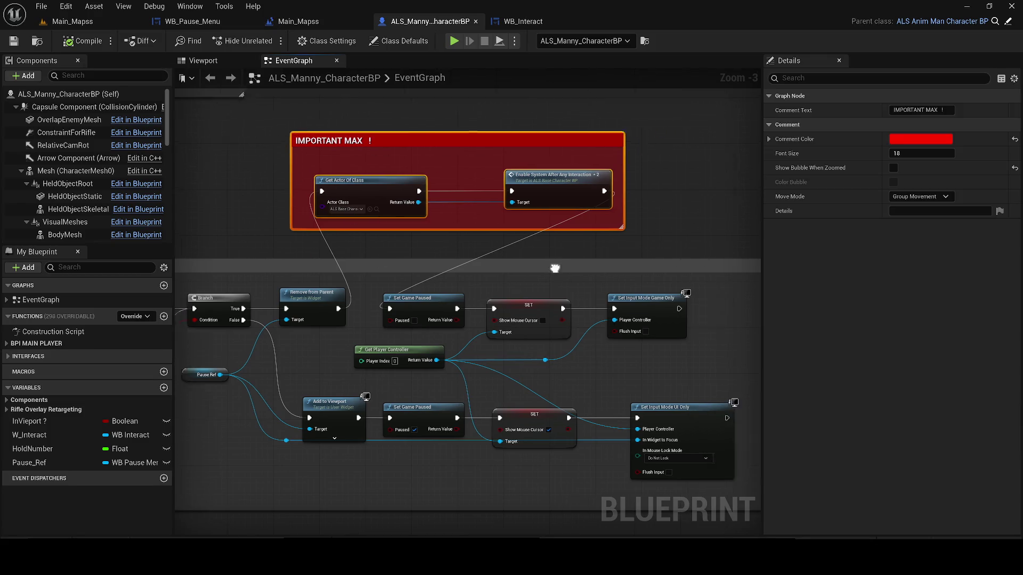
- Paste a copy of the IMPORTANT MAX group and wire Set Input Mode Game Only into its Get Actor Of Class
click(578, 210)
key(ctrl+v)
drag(615, 197, 670, 259)
drag(536, 303, 635, 309)
mouse_move(655, 262)
mouse_down()
mouse_move(754, 267)
mouse_move(637, 258)
mouse_up()
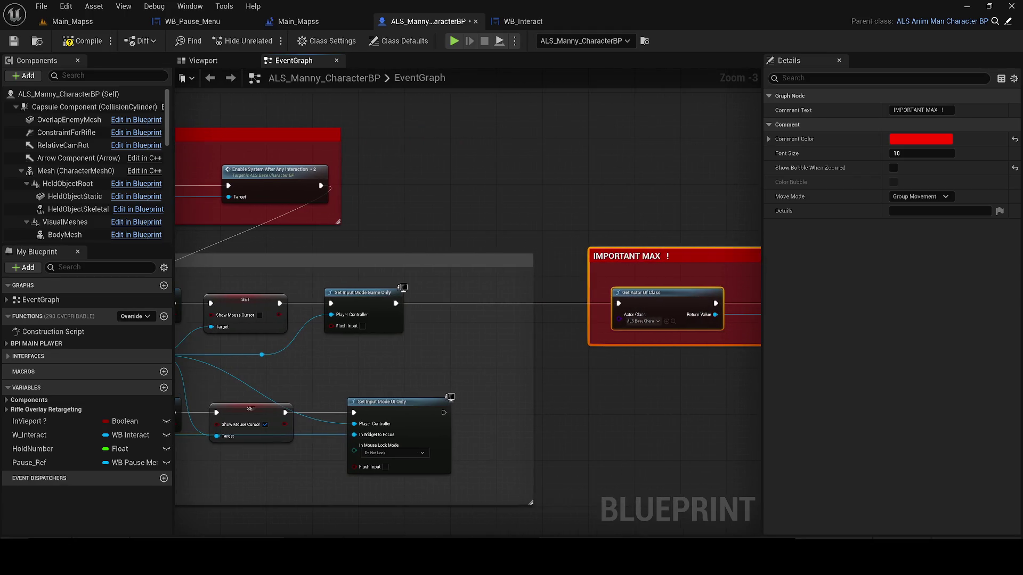
- Delete the original IMPORTANT MAX group, save the character blueprint, and return to the level viewport
scroll(371, 230, down, 1)
click(370, 230)
key(Delete)
mouse_move(378, 323)
mouse_down()
mouse_move(341, 326)
mouse_move(378, 324)
mouse_up()
click(323, 319)
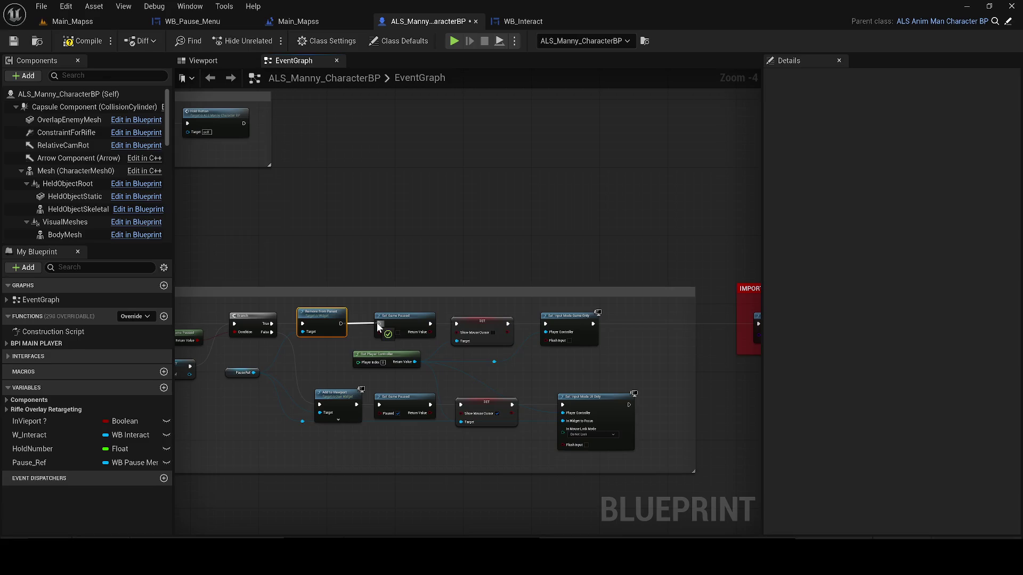
click(14, 43)
click(92, 26)
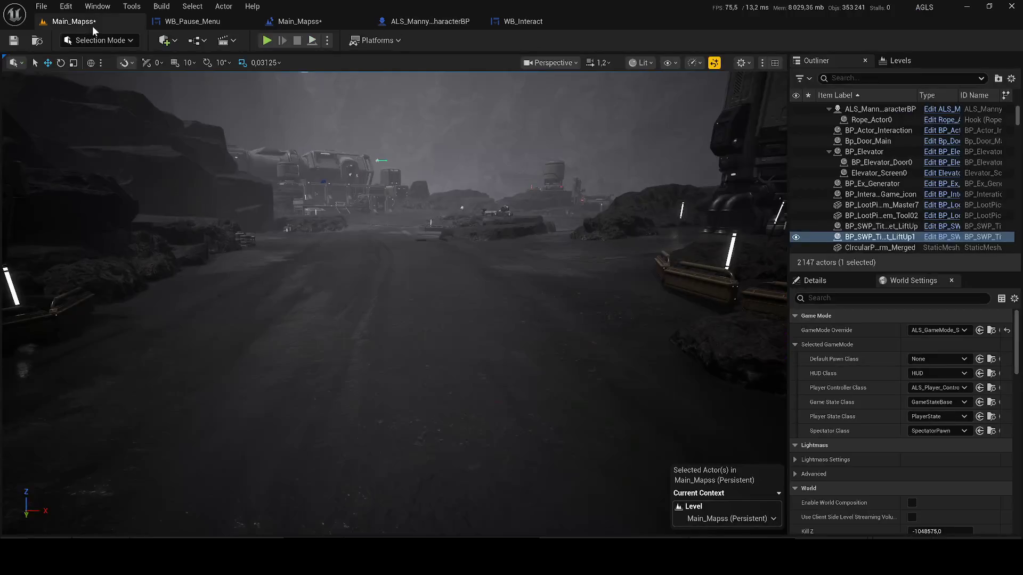
click(267, 41)
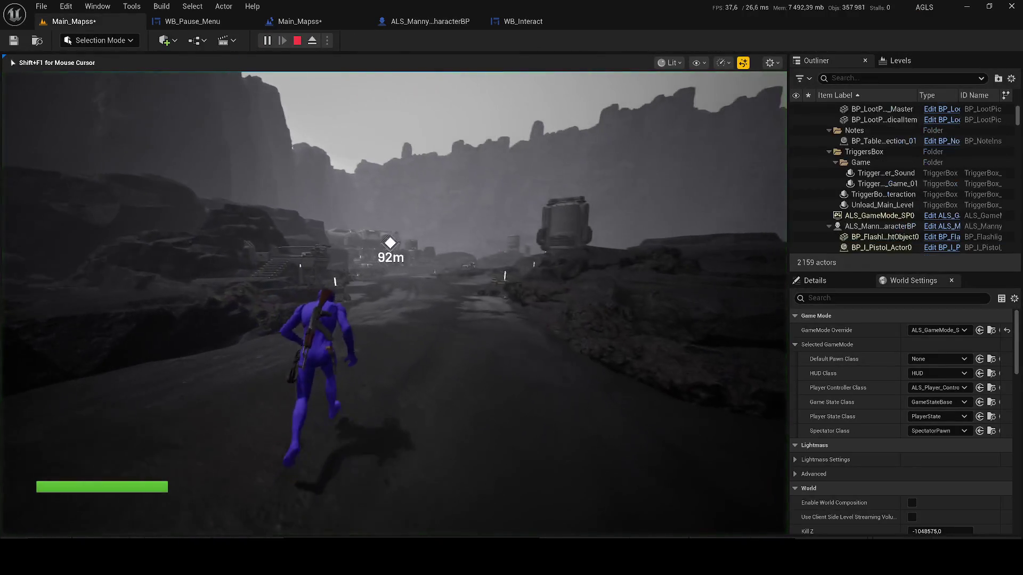
key(p)
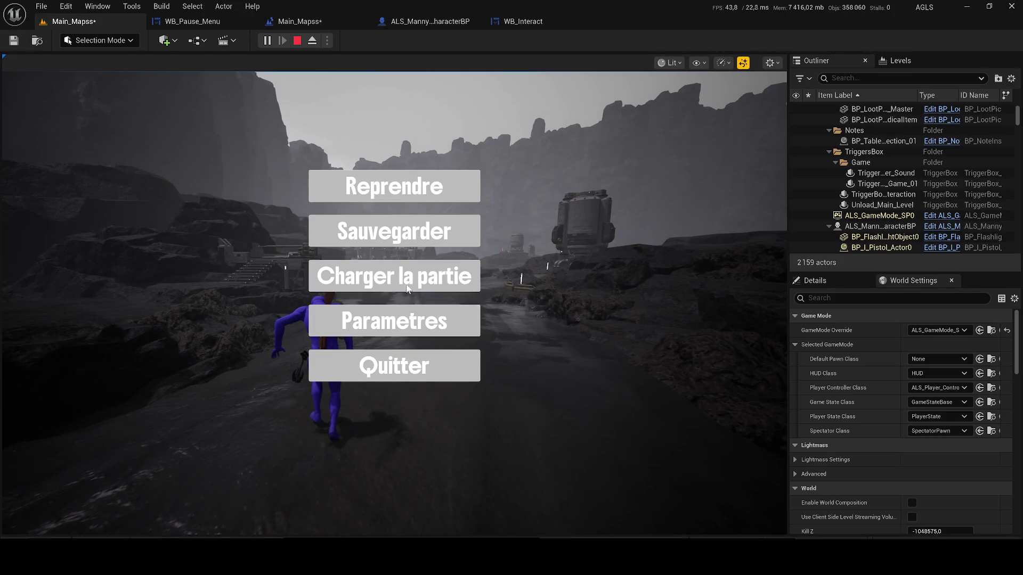
click(394, 186)
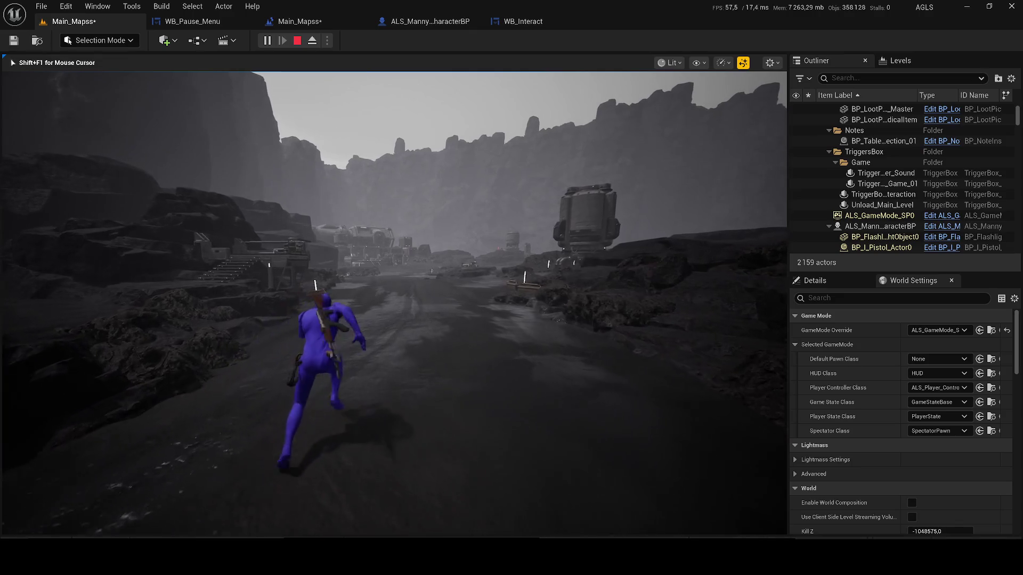
key(p)
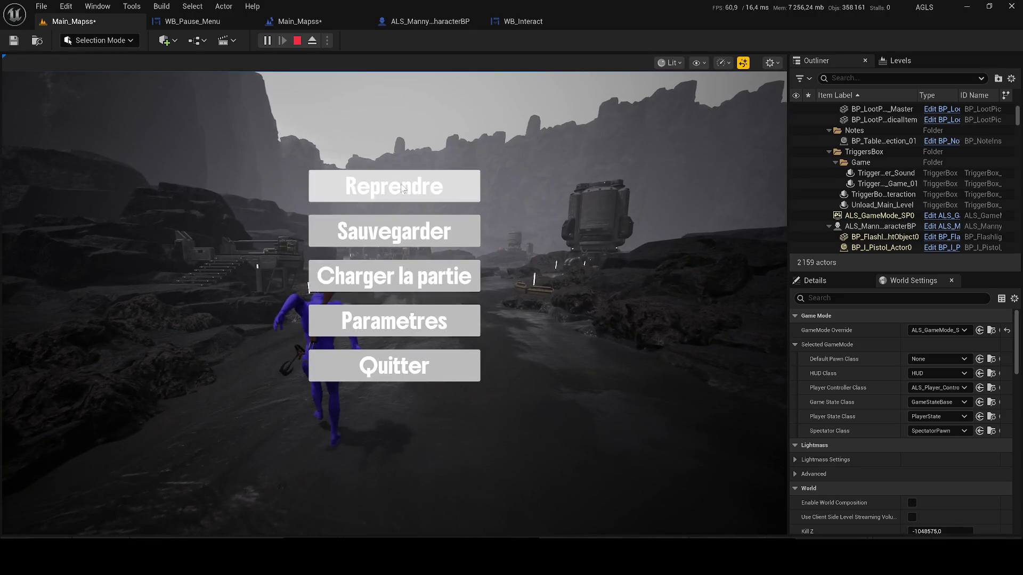
click(405, 373)
click(344, 426)
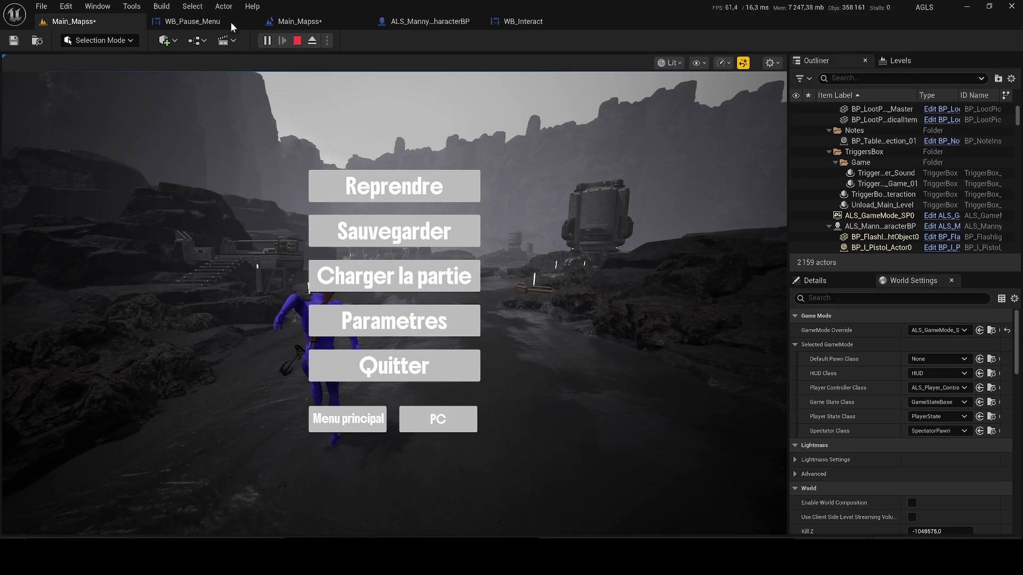
click(297, 40)
click(189, 22)
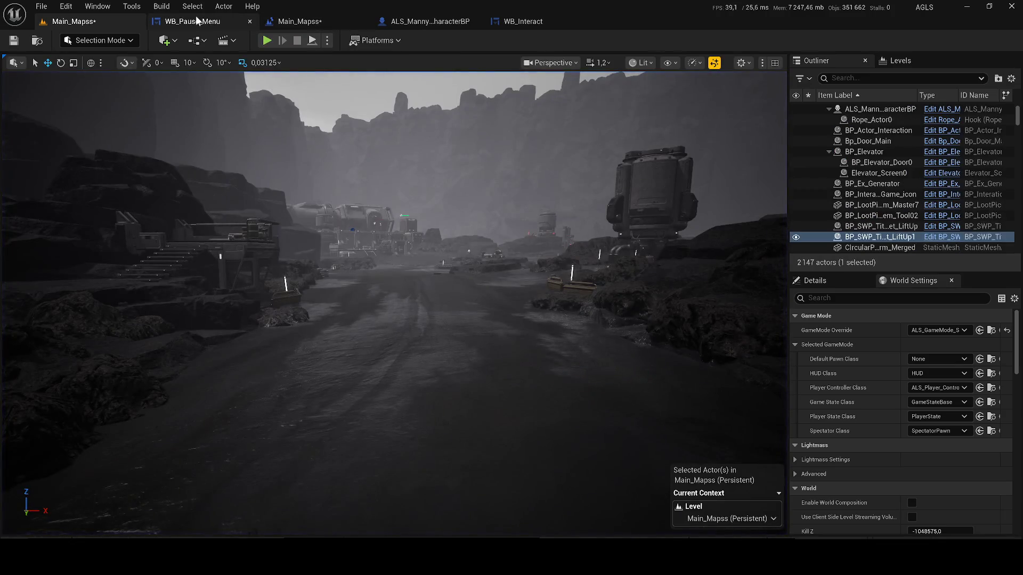
- Close the level blueprint and select the IMPORTANT MAX group in ALS_Manny_CharacterBP for WB_Pause_Menu's graph
click(302, 22)
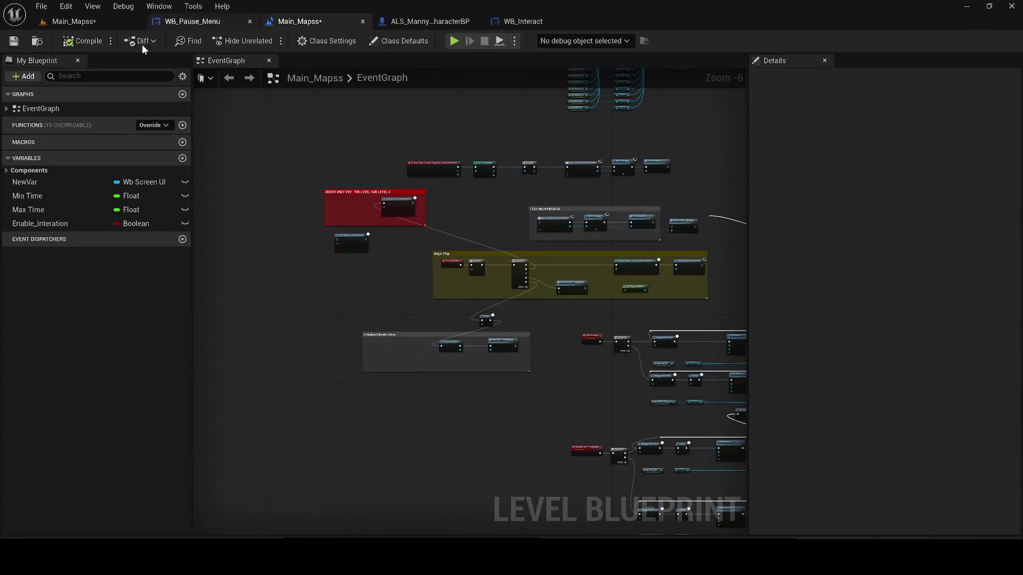
click(363, 21)
click(312, 21)
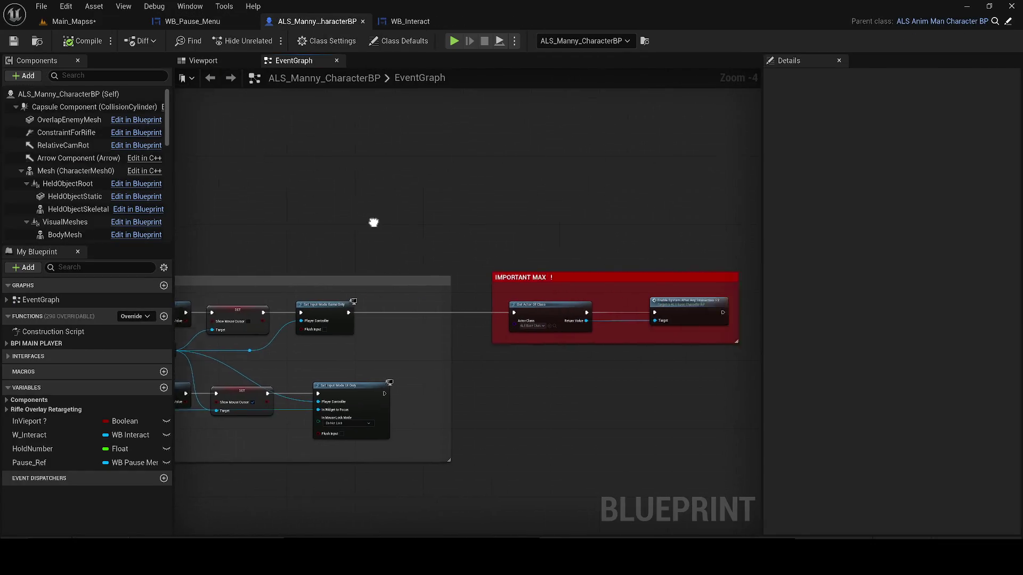
drag(398, 206, 717, 386)
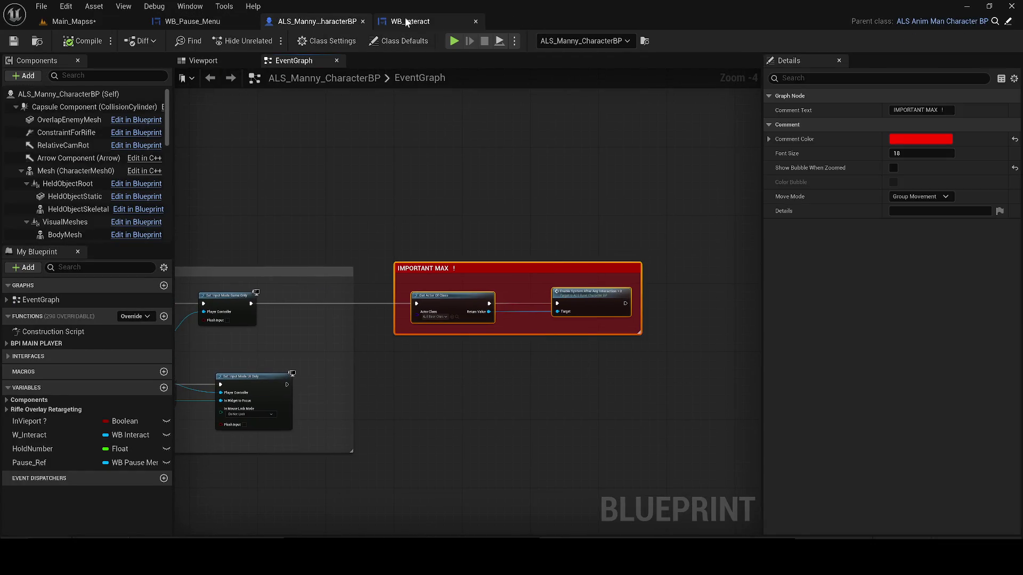
click(409, 22)
click(175, 21)
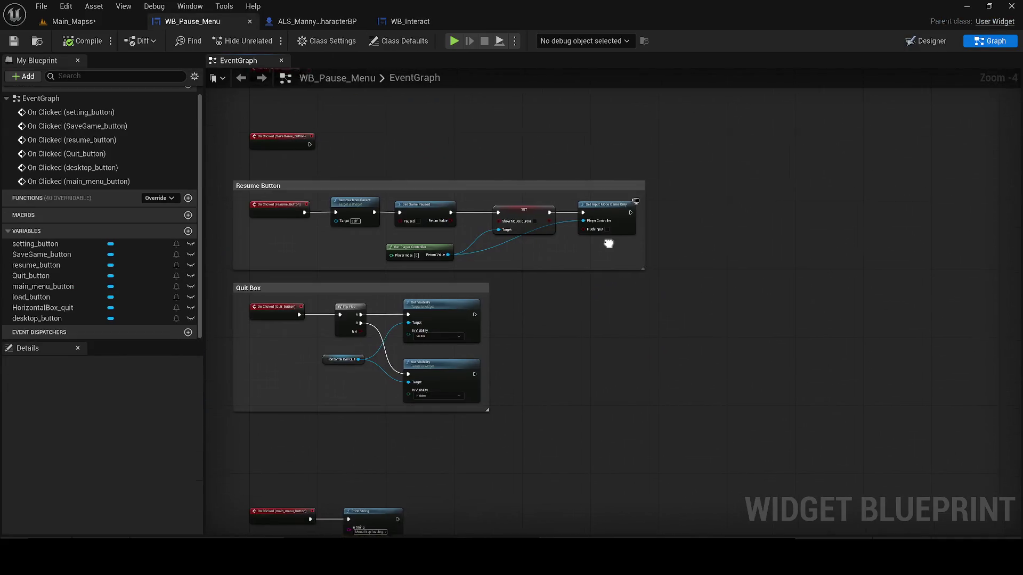
scroll(586, 213, down, 1)
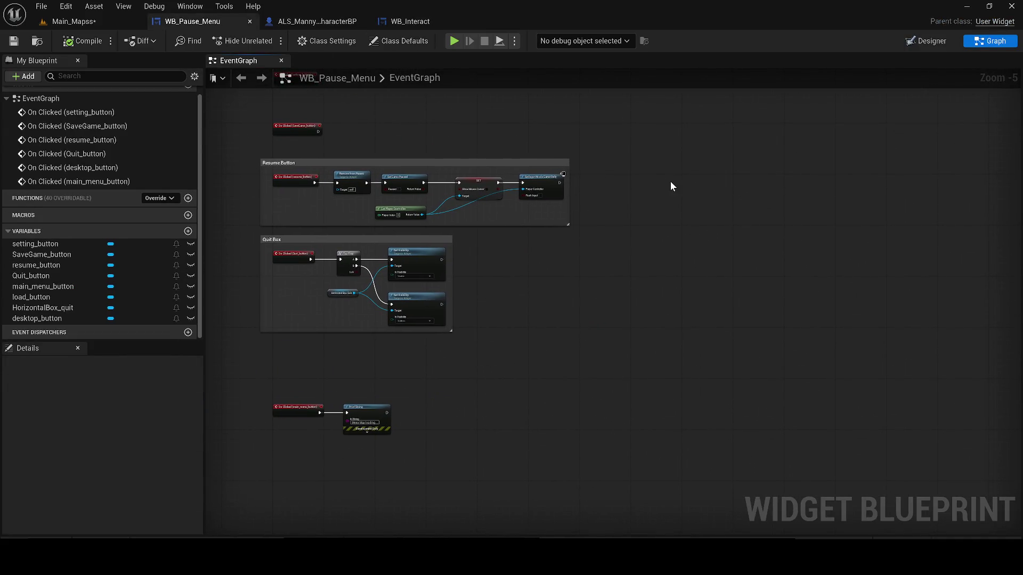
- Paste IMPORTANT MAX into WB_Pause_Menu and wire Set Input Mode Game Only and Print String into Get Actor Of Class
key(ctrl+v)
key(ctrl+v)
mouse_move(443, 241)
mouse_down()
mouse_move(434, 467)
mouse_move(306, 217)
mouse_up()
scroll(400, 292, up, 1)
mouse_move(400, 292)
mouse_down()
mouse_move(528, 309)
mouse_move(509, 309)
mouse_up()
mouse_move(498, 268)
mouse_down()
mouse_move(478, 255)
mouse_move(487, 254)
mouse_up()
scroll(488, 256, down, 1)
scroll(628, 192, up, 2)
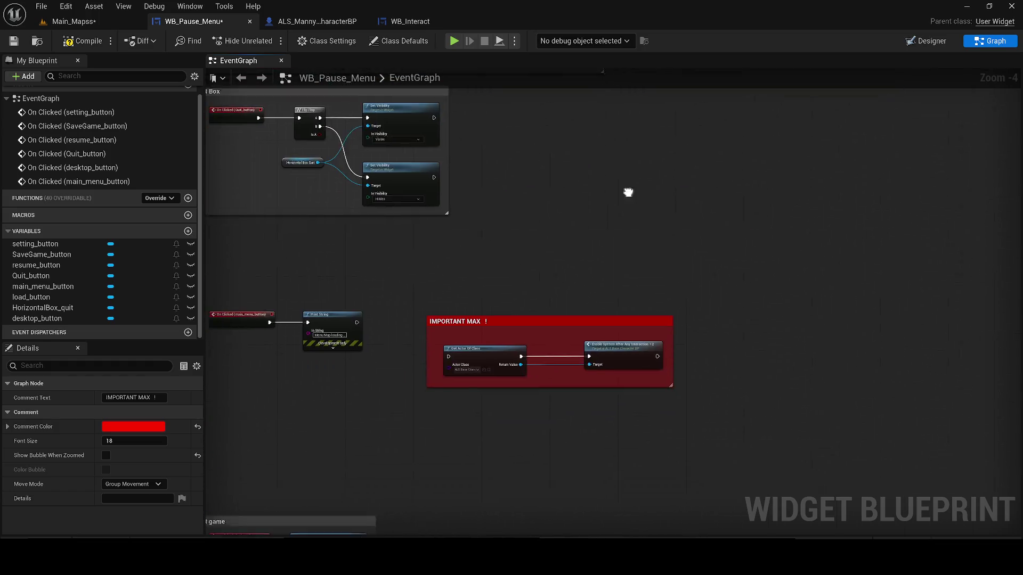
drag(461, 174, 582, 220)
- Move the IMPORTANT MAX group beside Quit Game, wire Quit Game into it, and save WB_Pause_Menu
drag(635, 317, 625, 139)
key(ctrl+x)
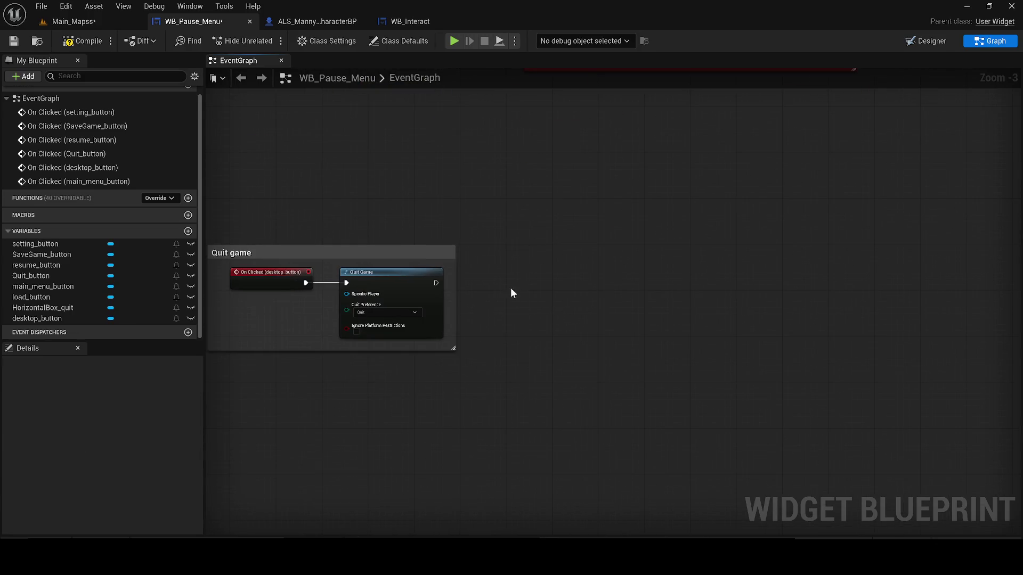
key(ctrl+v)
drag(464, 265, 504, 263)
mouse_move(434, 284)
mouse_down()
mouse_move(532, 321)
mouse_move(525, 312)
mouse_up()
drag(540, 259, 534, 231)
click(13, 41)
click(78, 24)
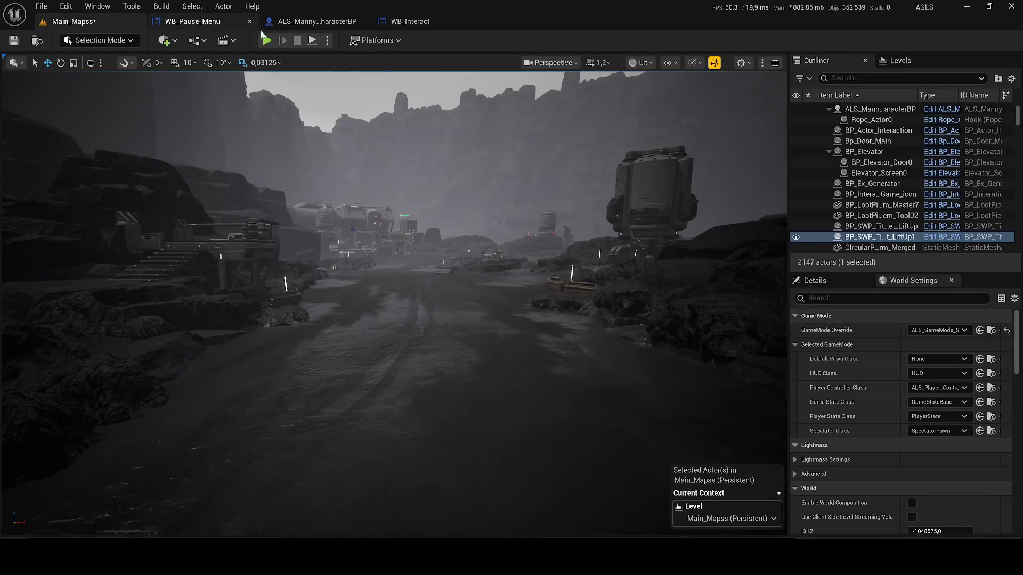
- Play the level, opening the pause menu with Escape and P and resuming from it twice
click(267, 40)
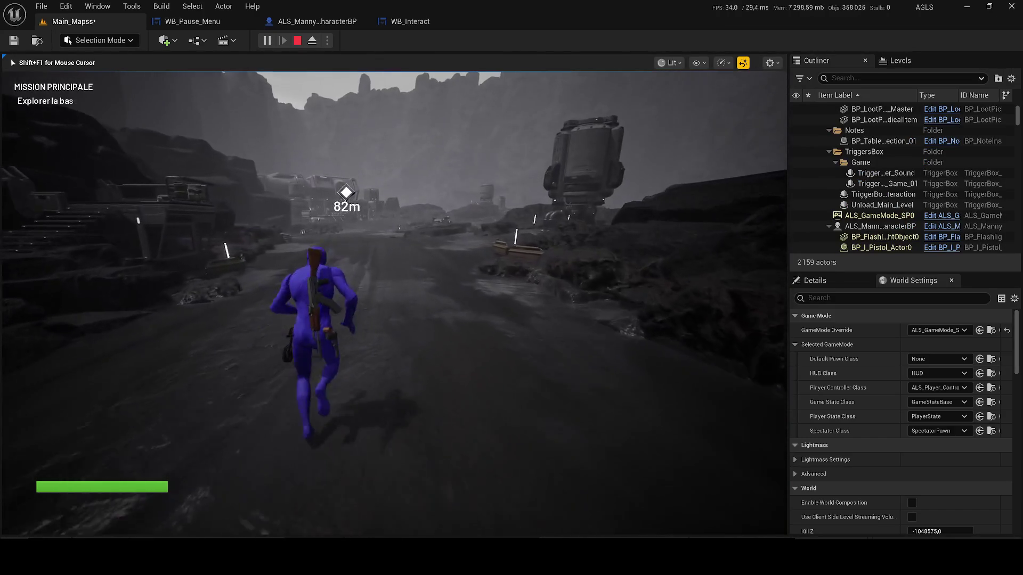
key(Escape)
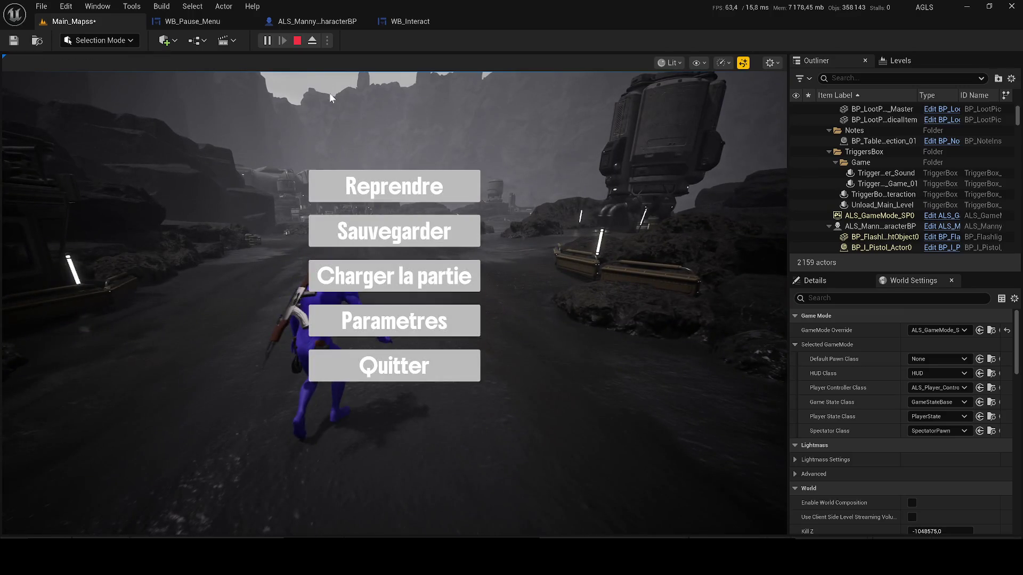
click(394, 186)
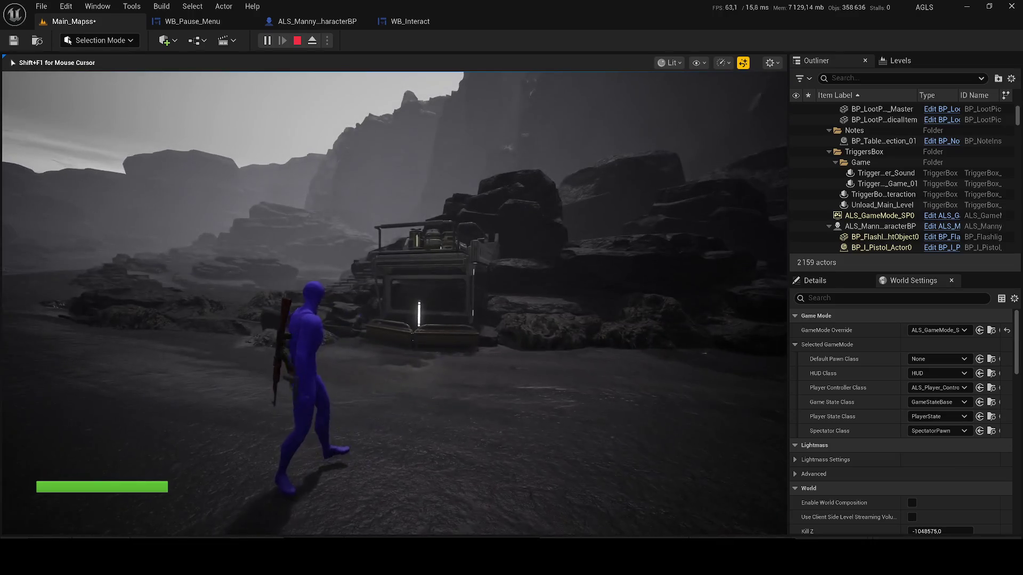
key(p)
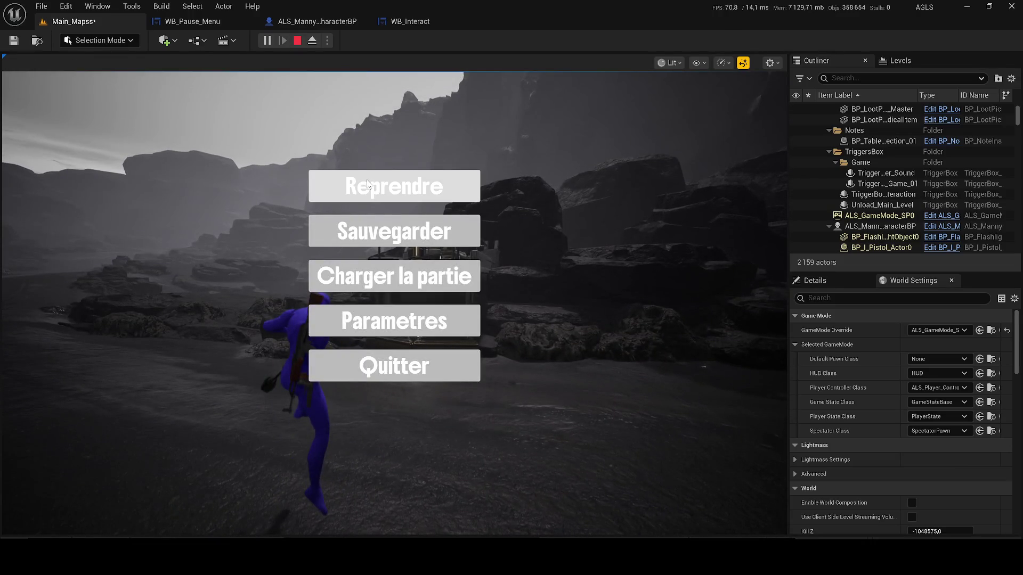
click(367, 183)
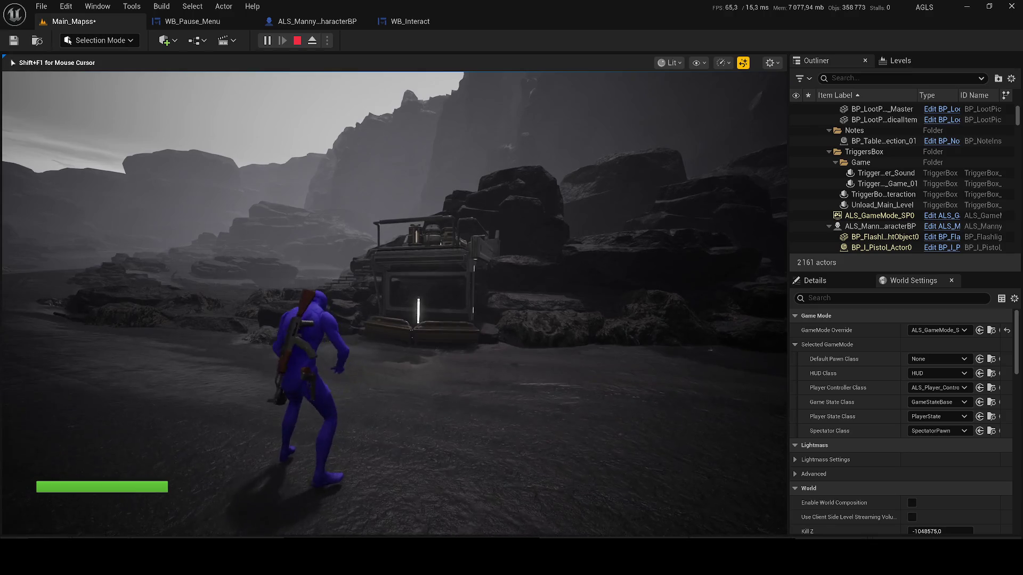
- Pause again and quit through Quitter > PC to end the play session
key(p)
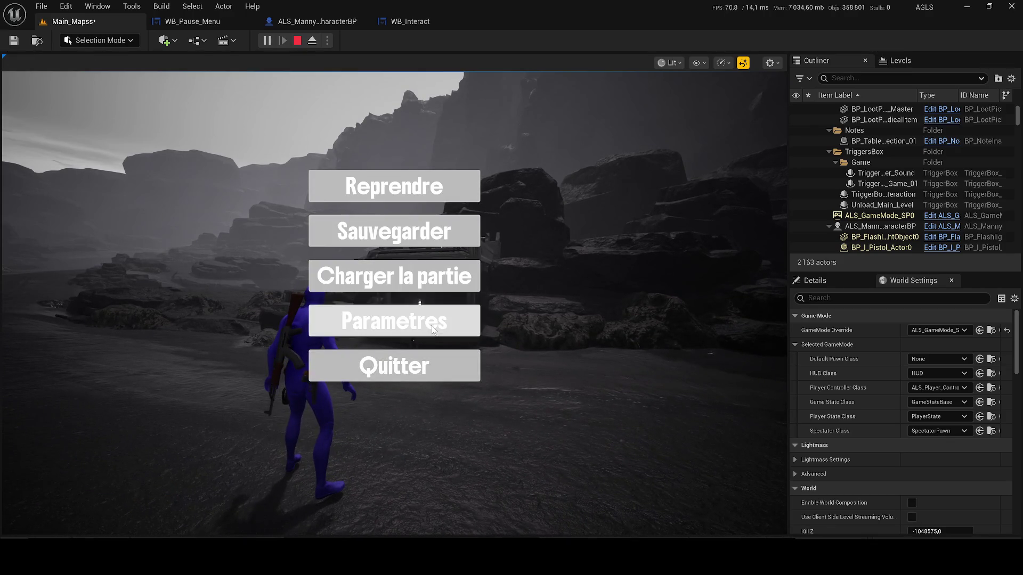
click(428, 359)
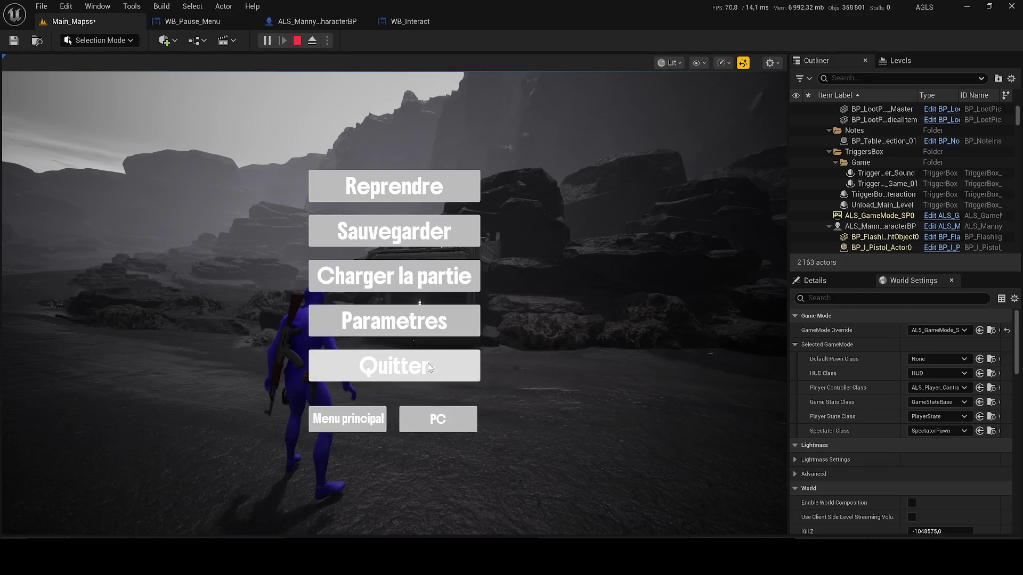
click(427, 430)
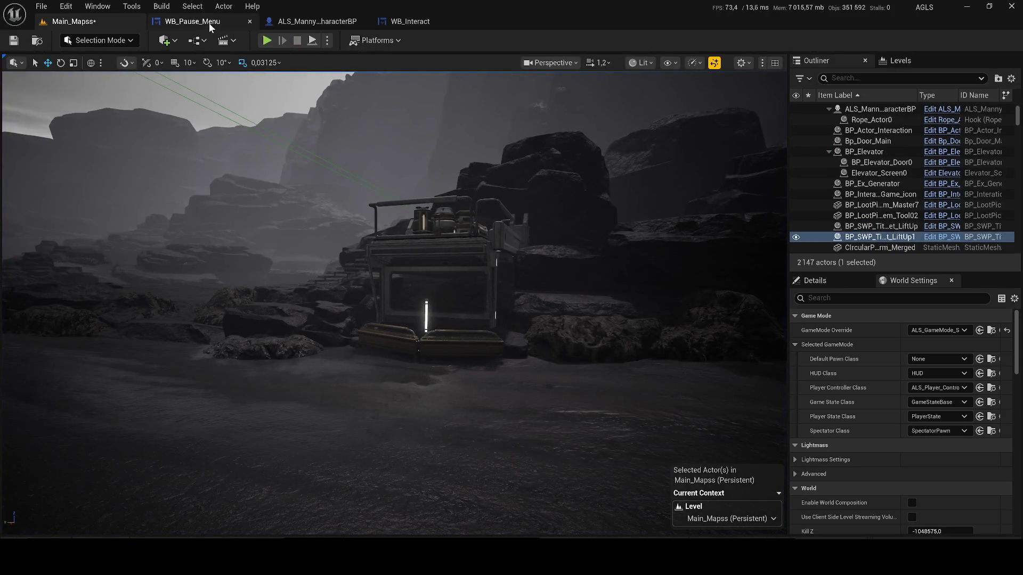
click(317, 22)
- Review the pause logic in ALS_Manny_CharacterBP's event graph, then show WB_Pause_Menu in the Designer
drag(413, 162, 537, 166)
click(567, 281)
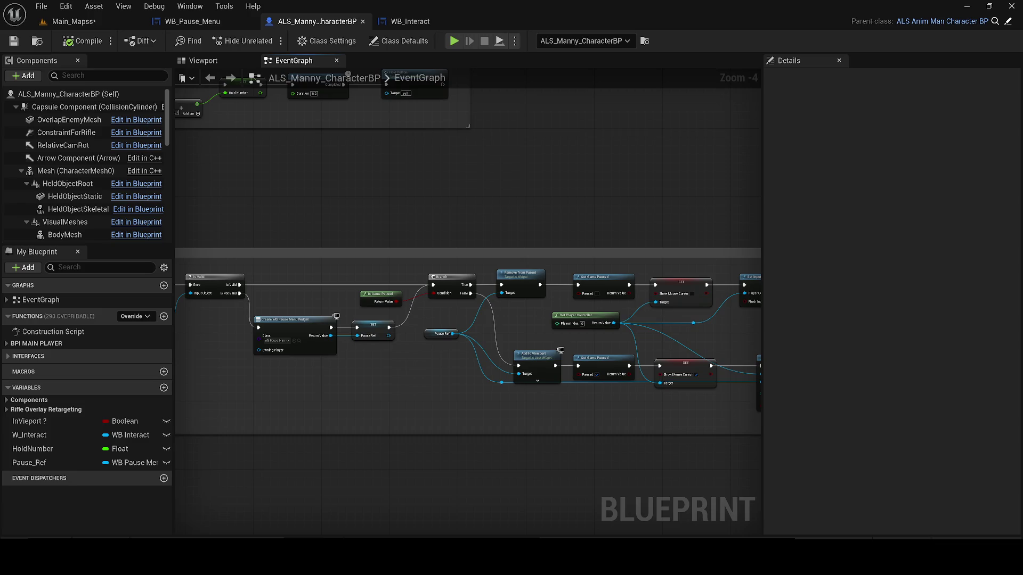
scroll(382, 155, down, 3)
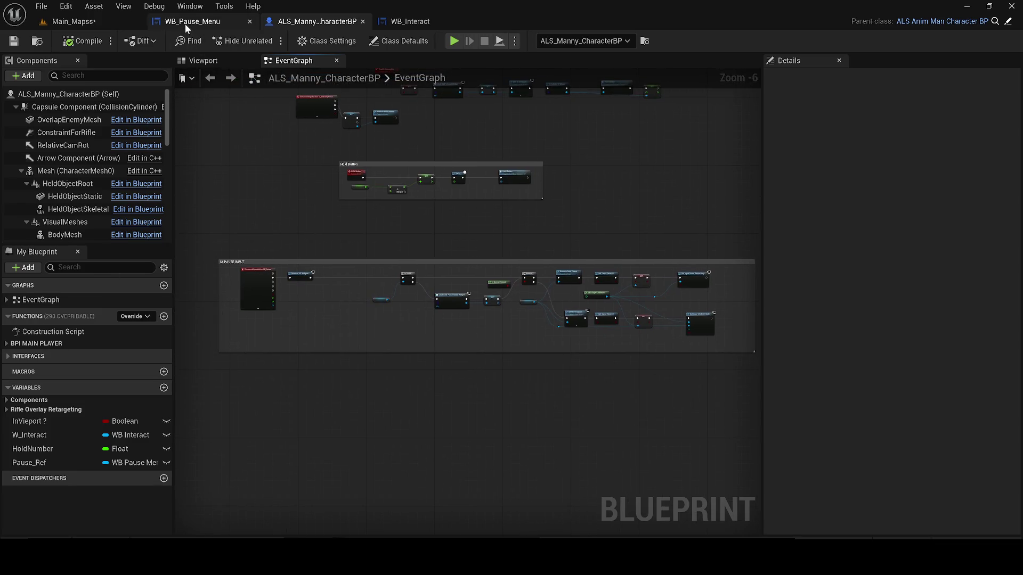
click(184, 23)
click(926, 41)
scroll(528, 210, up, 3)
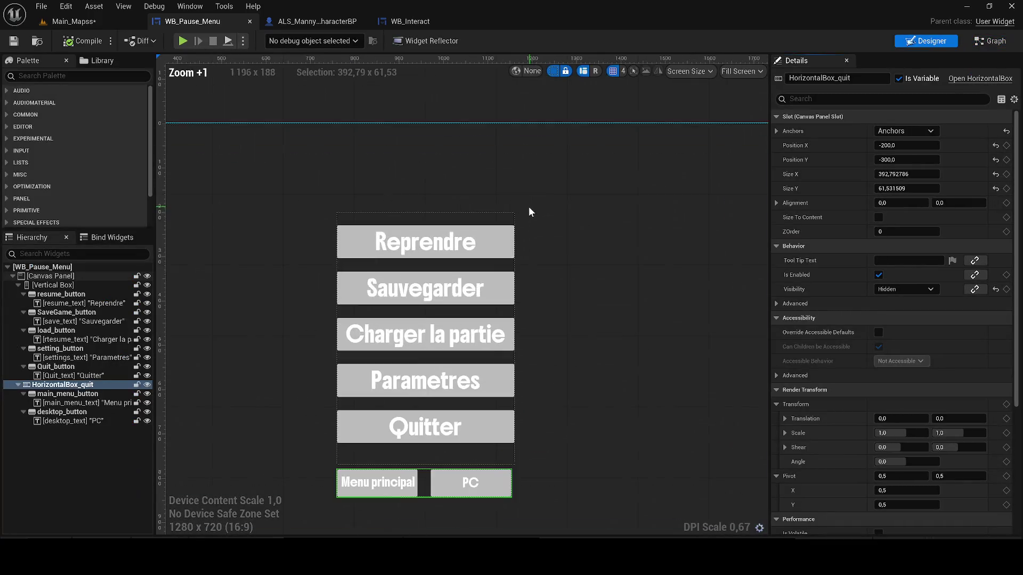
- Select the Reprendre, Sauvegarder, Charger la partie, Parametres and Quitter buttons together
click(499, 235)
ctrl+click(52, 314)
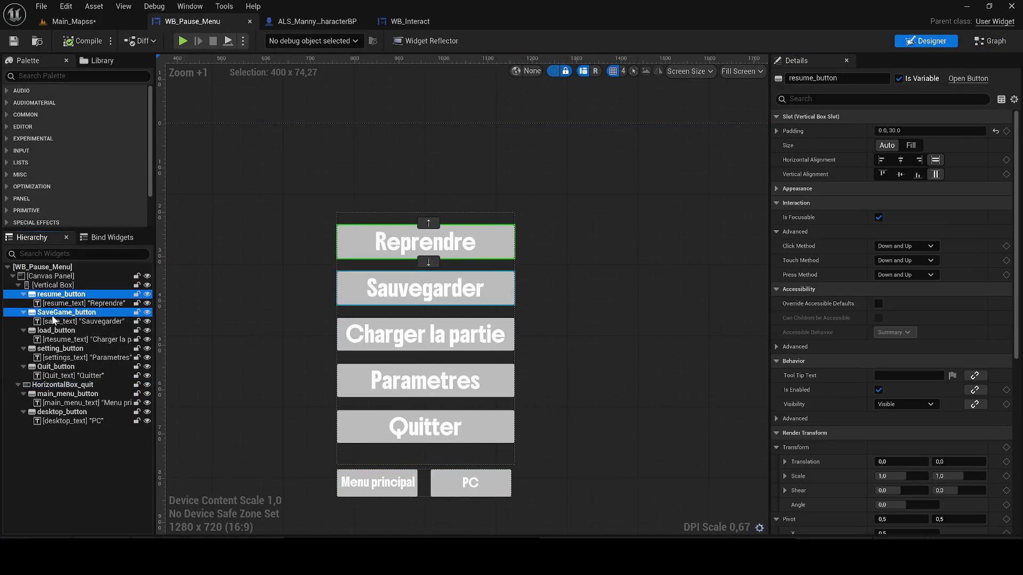
ctrl+click(55, 332)
ctrl+click(58, 349)
ctrl+click(57, 368)
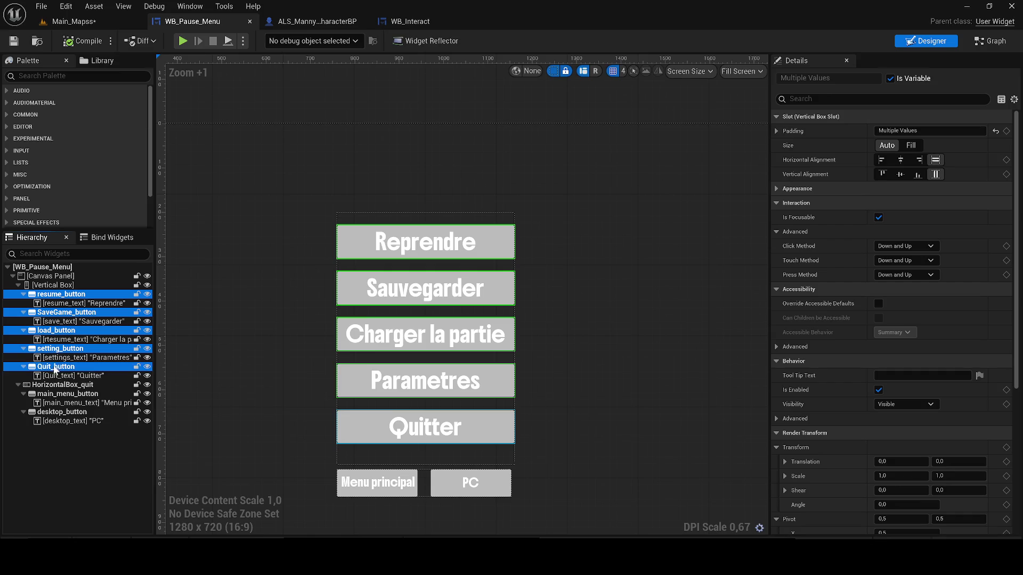
click(776, 131)
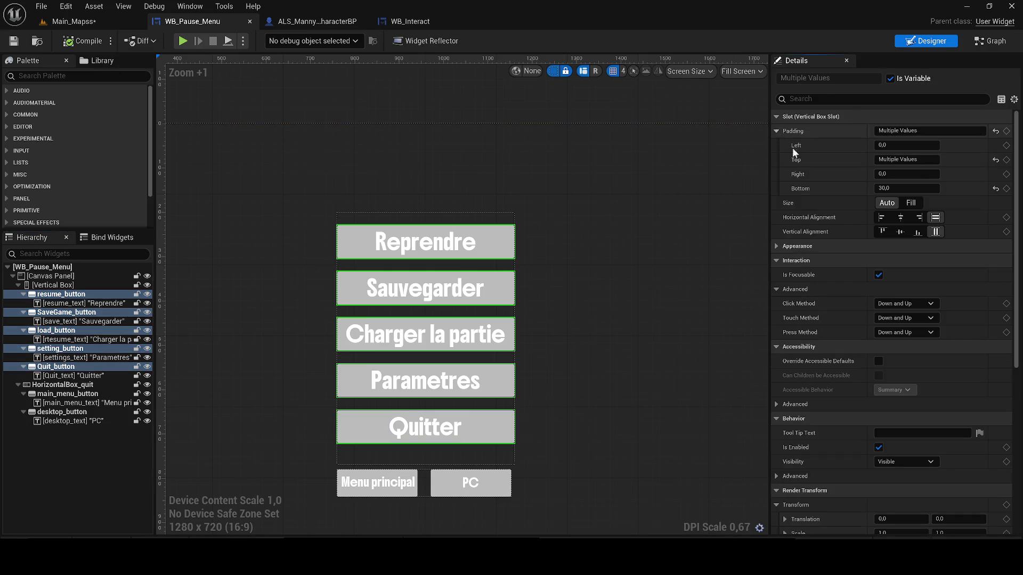
drag(568, 241, 621, 220)
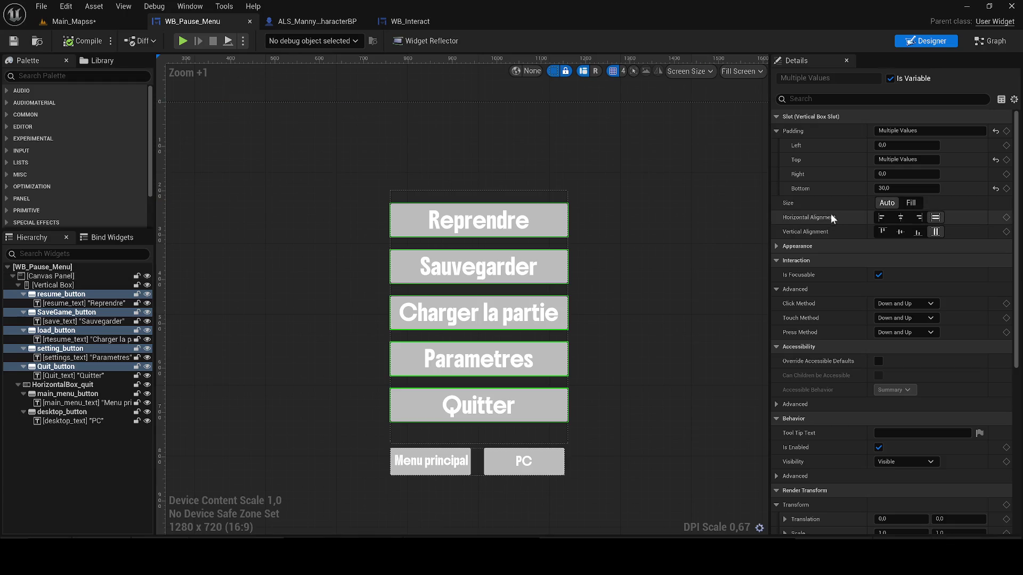
- Set the five buttons' Style > Normal tint to near-white
click(778, 246)
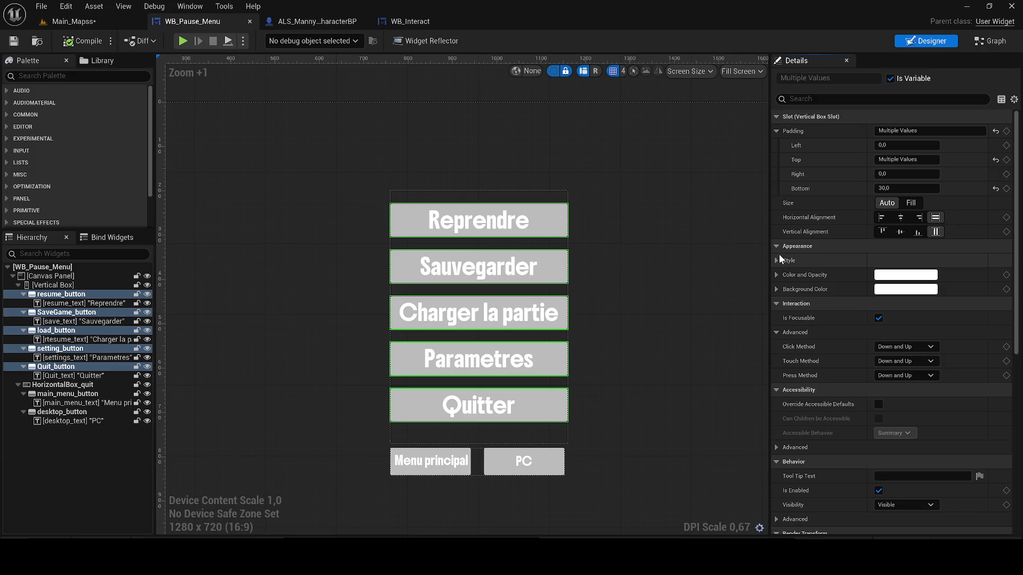
click(777, 260)
click(786, 274)
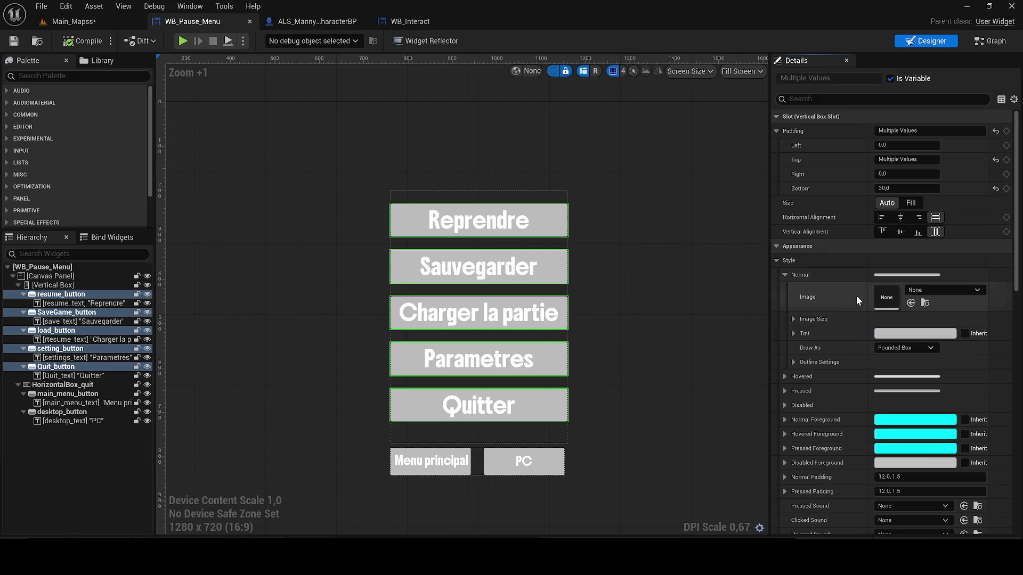
click(895, 336)
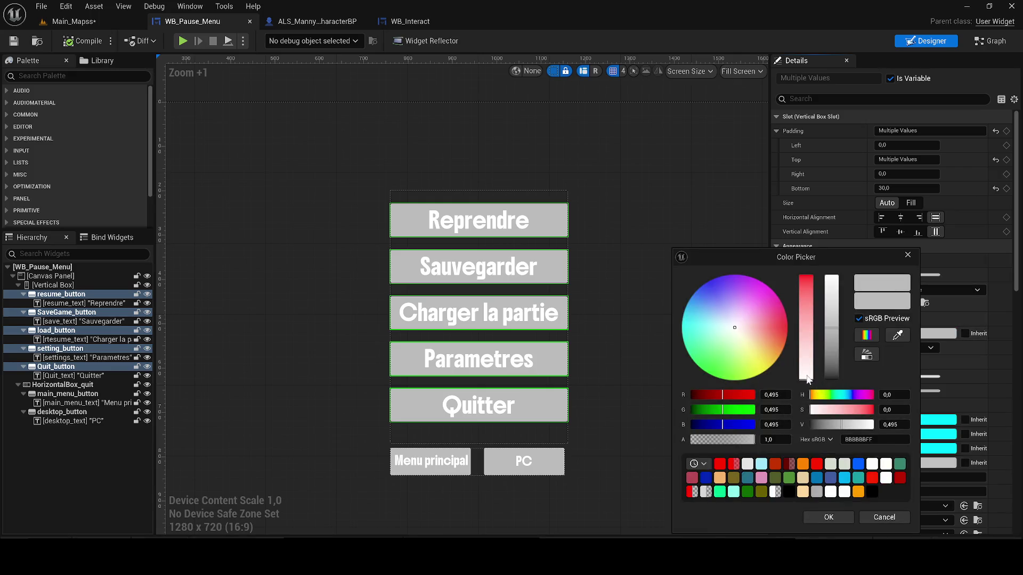
drag(836, 296, 834, 282)
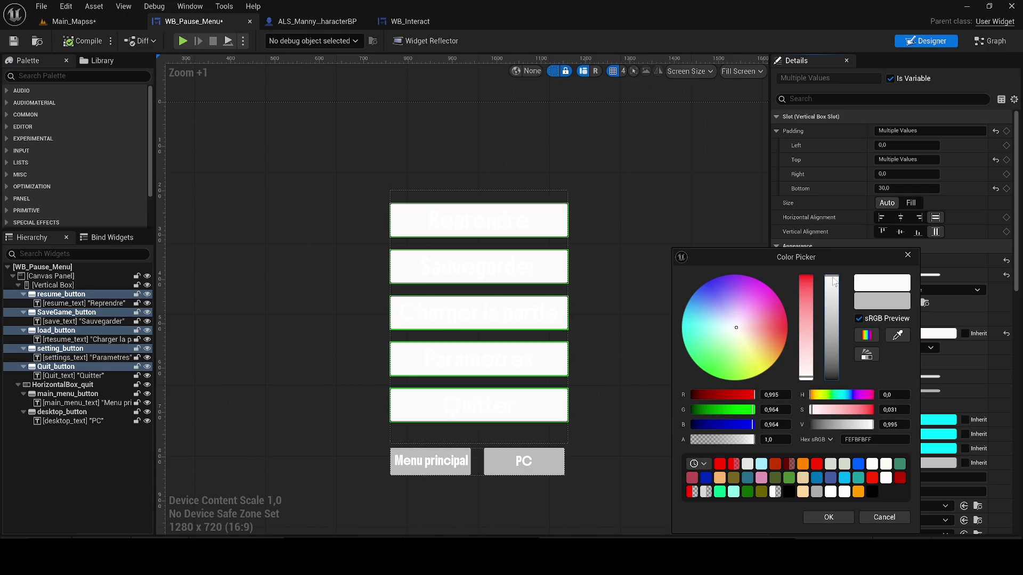
click(836, 513)
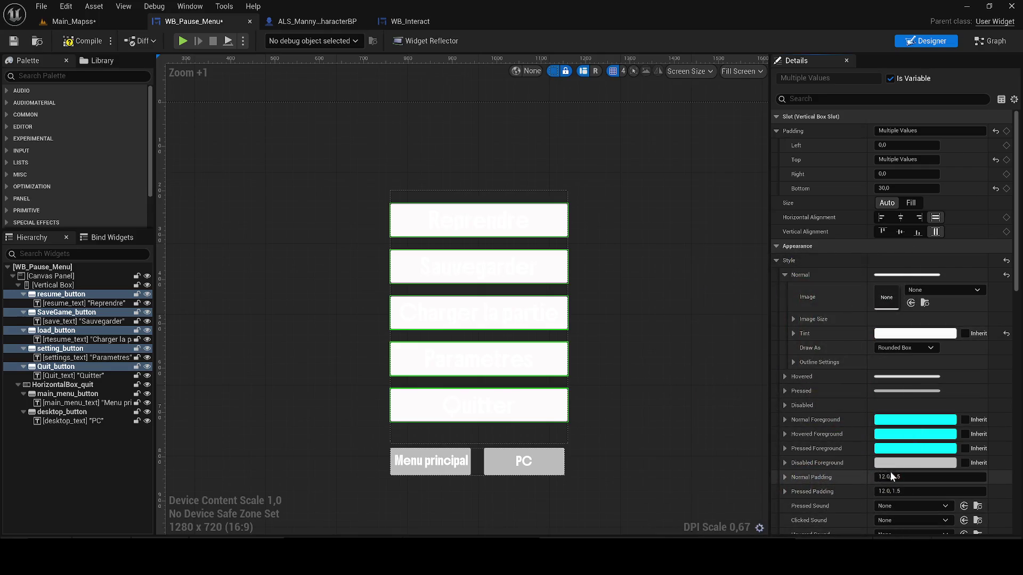
- Set the five buttons' Color and Opacity to near-black 101010
scroll(890, 471, down, 2)
click(891, 499)
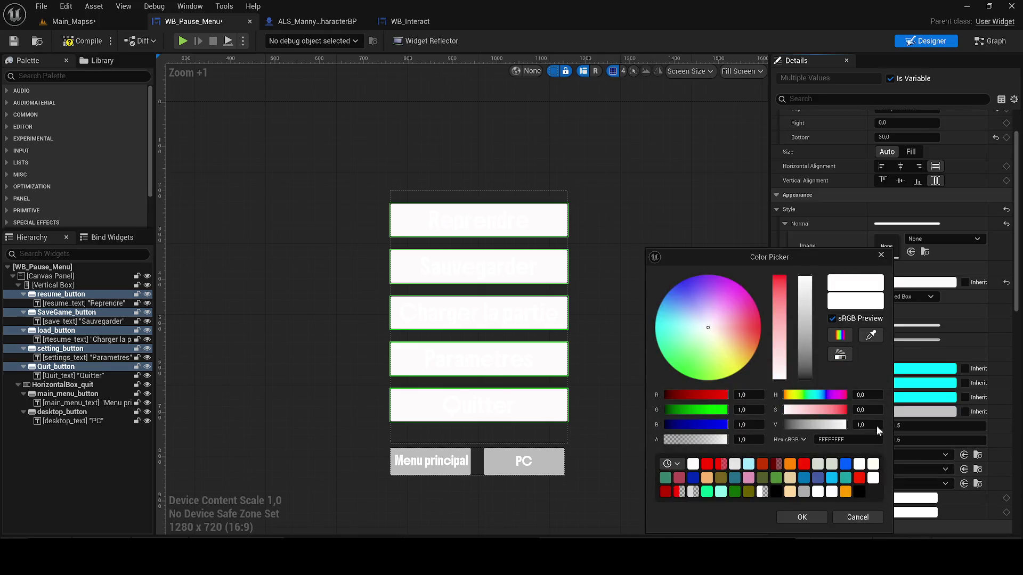
click(806, 379)
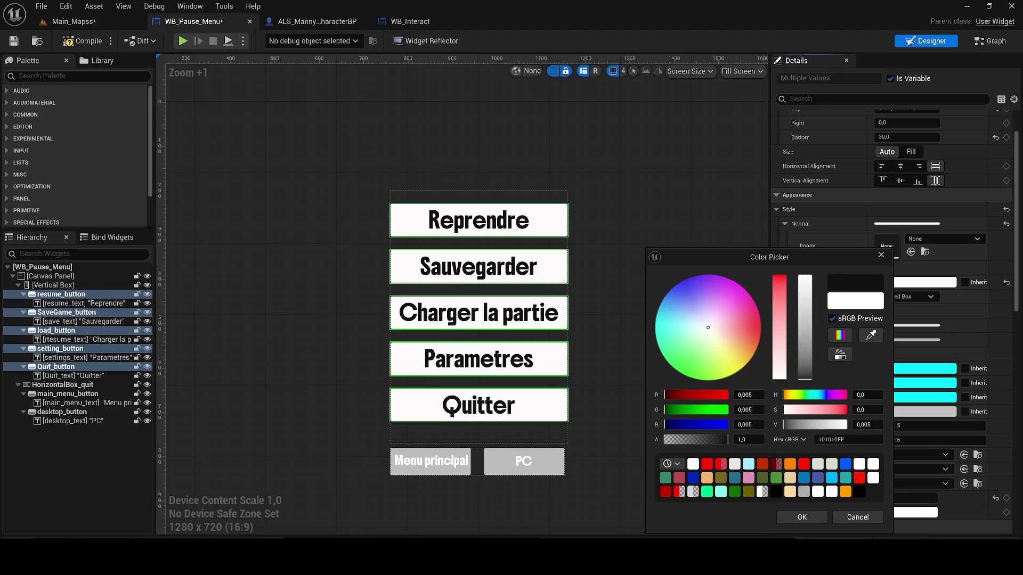
click(809, 518)
scroll(895, 471, down, 2)
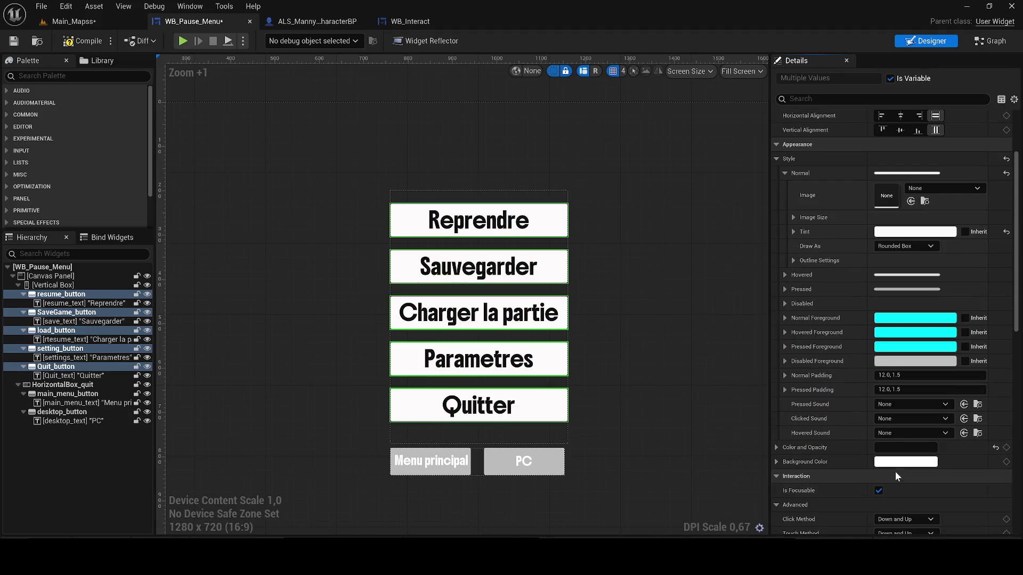
click(896, 242)
- Keep the Rounded Box shape and set all four normal-state corner radii to 30
click(898, 246)
click(794, 260)
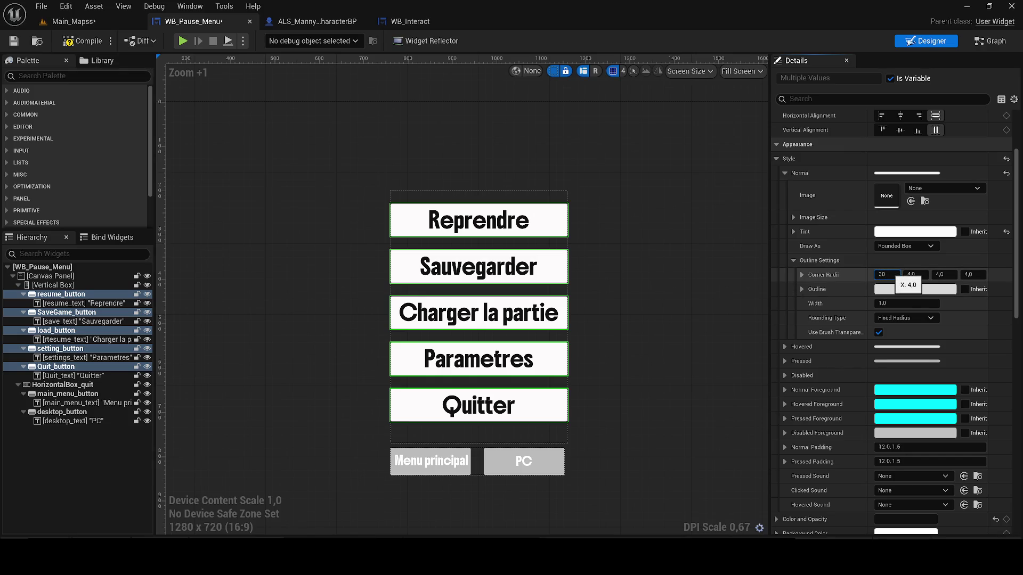
click(916, 275)
text(30)
key(Return)
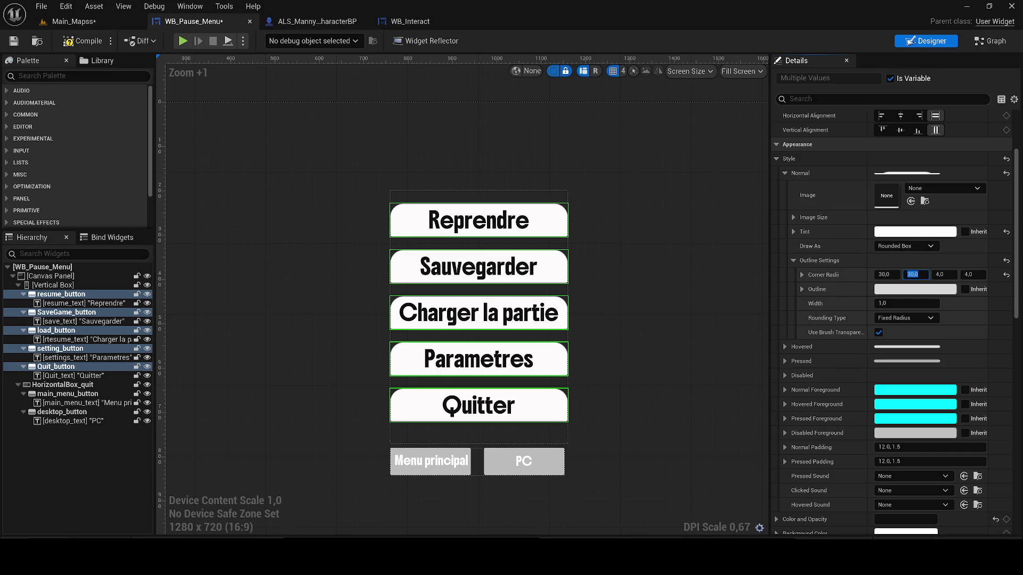
key(Tab)
key(Return)
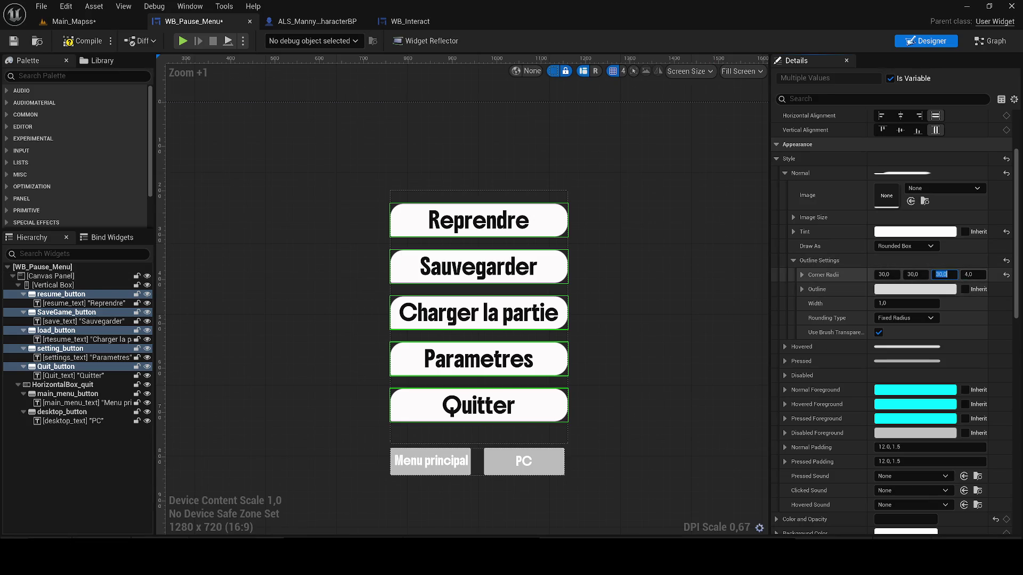
text(30)
key(Return)
scroll(470, 260, up, 1)
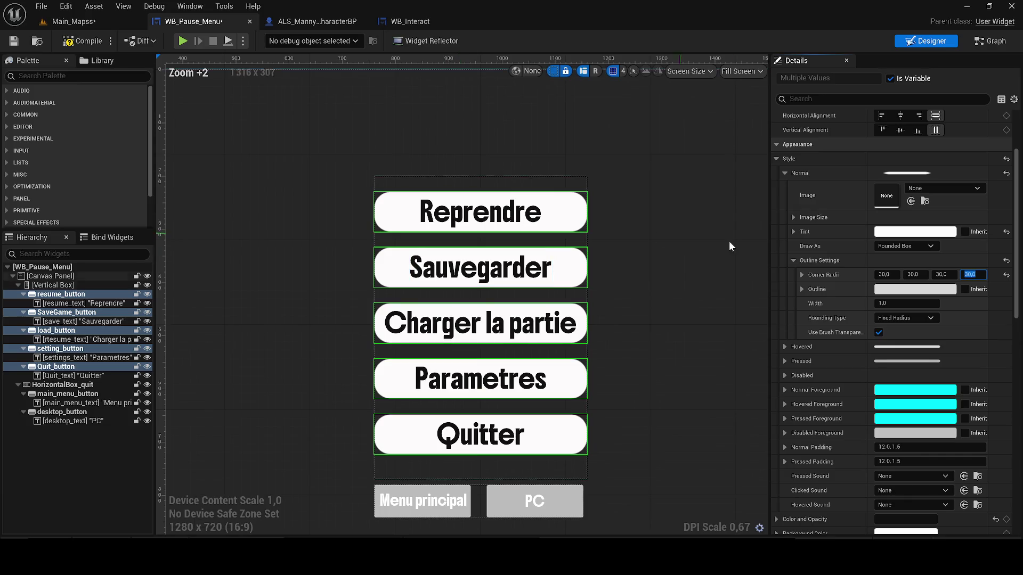
- Change all four corner radii to 15 and save WB_Pause_Menu
click(882, 274)
text(15)
key(Return)
scroll(495, 263, up, 4)
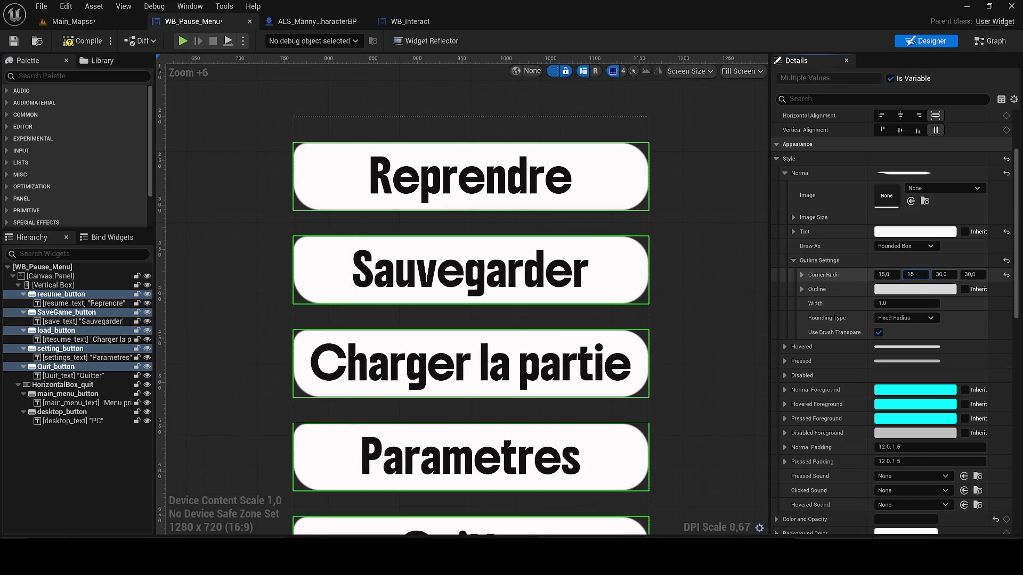
click(936, 274)
key(Return)
text(5)
key(Return)
scroll(723, 282, down, 4)
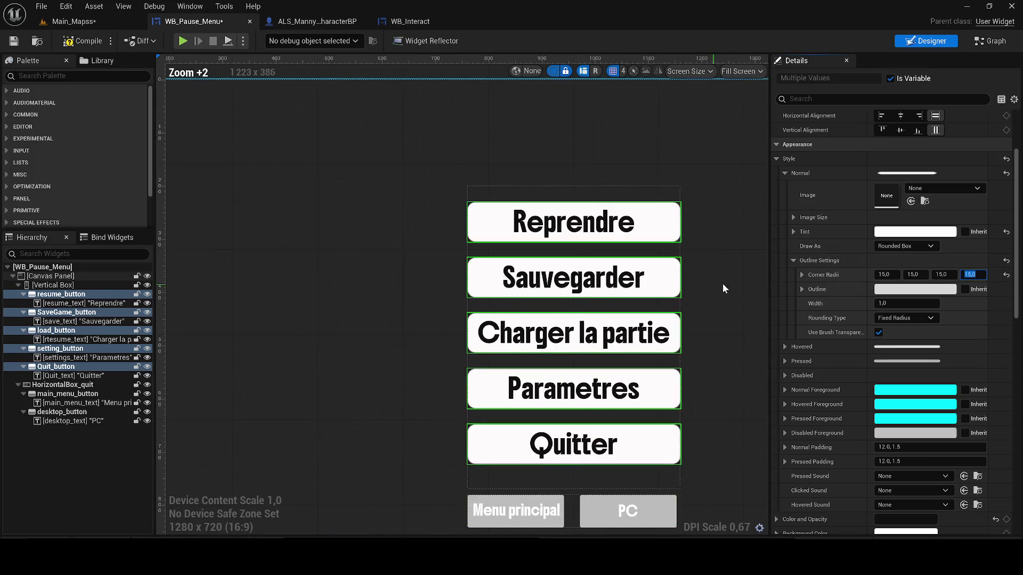
drag(723, 284, 610, 242)
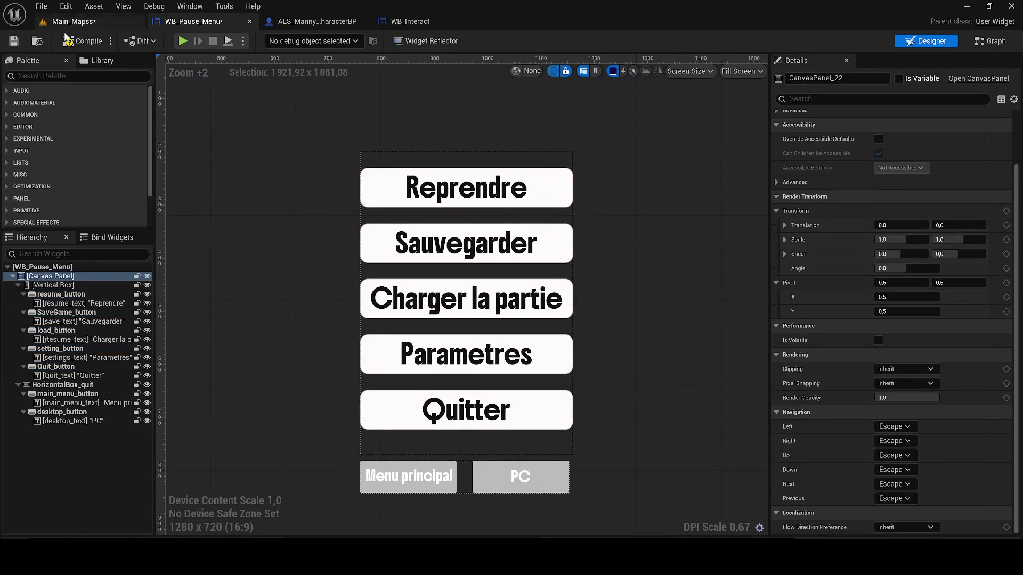
click(14, 41)
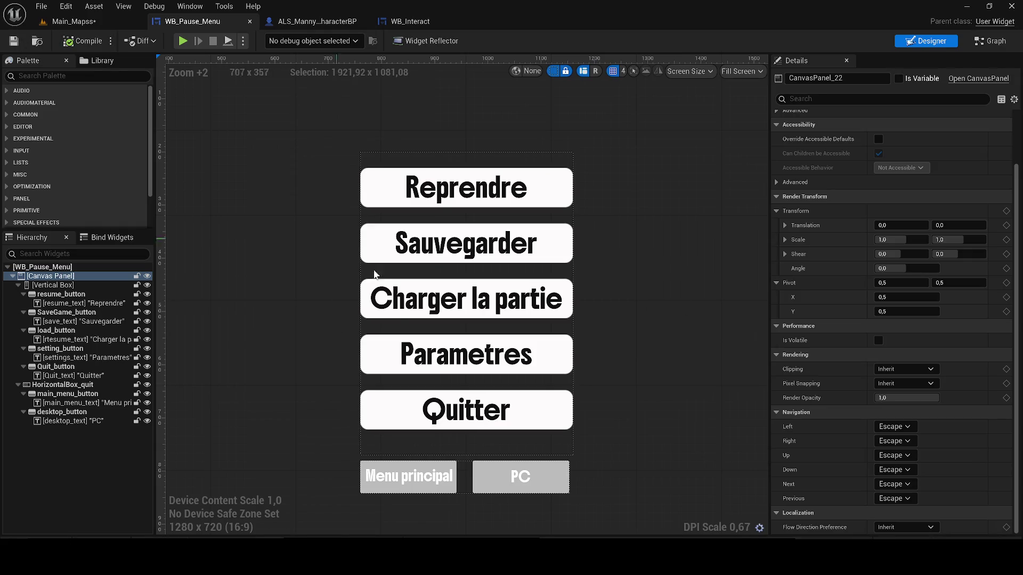
- Select the Menu principal and PC buttons and set their normal tint to pure white
click(119, 395)
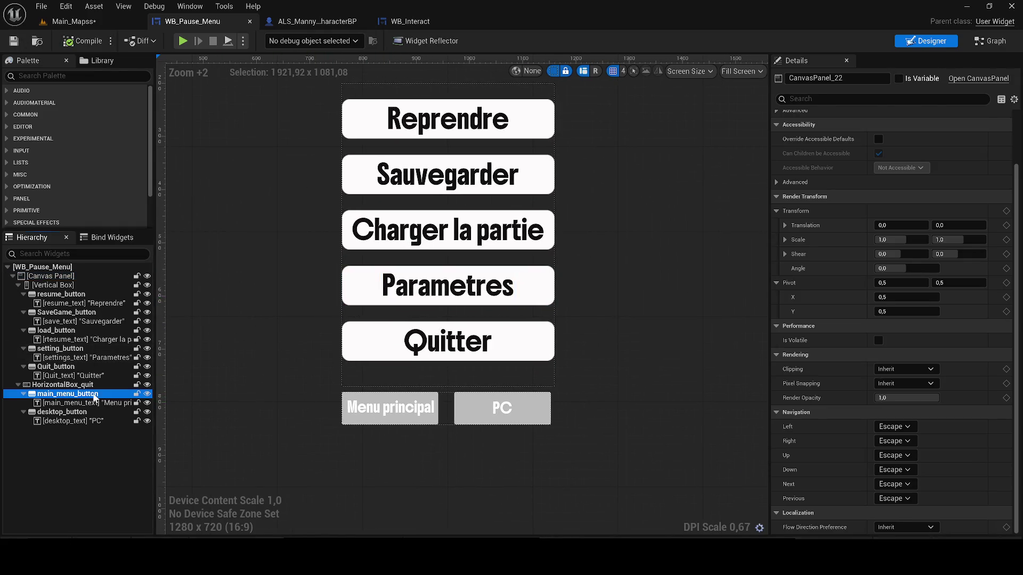
ctrl+click(69, 412)
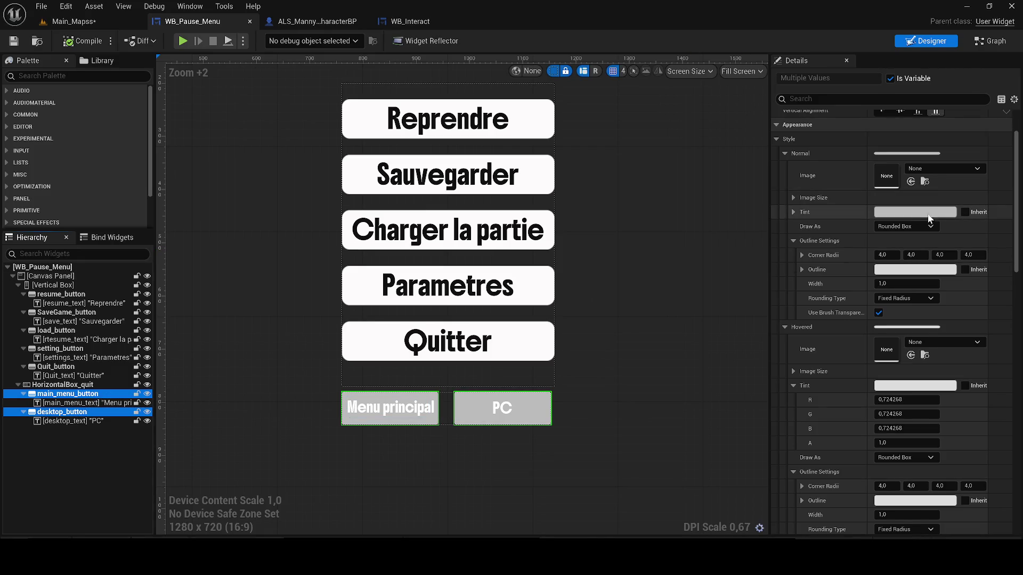
click(911, 212)
click(843, 250)
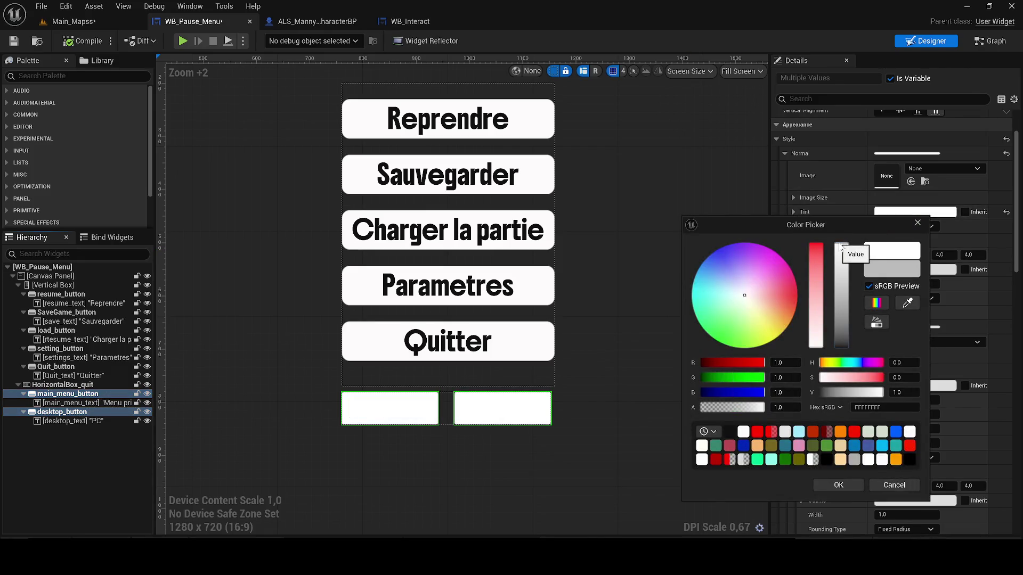
click(838, 484)
- Set both buttons' Color and Opacity to black 000000FF
scroll(923, 391, down, 5)
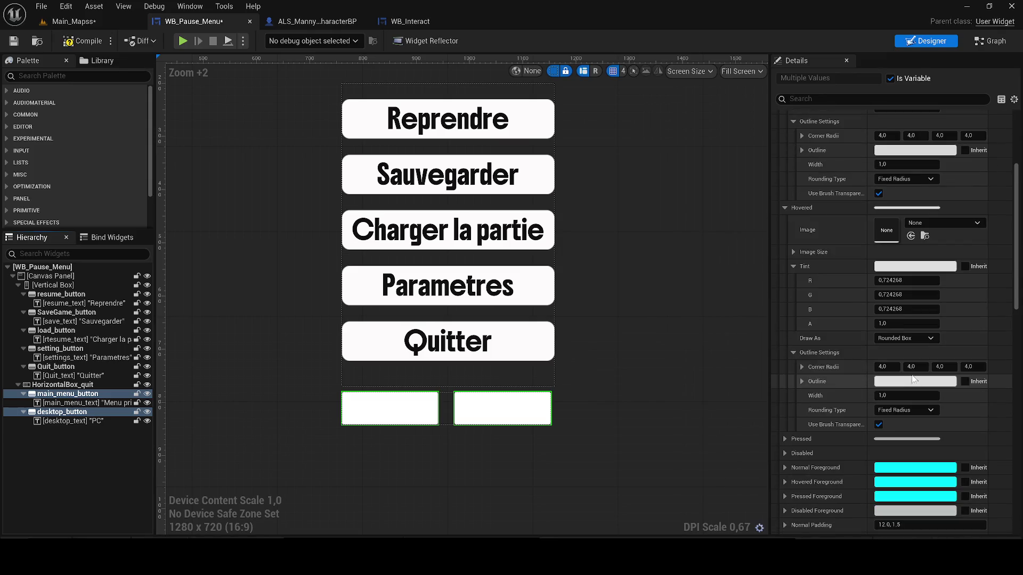
scroll(909, 380, down, 10)
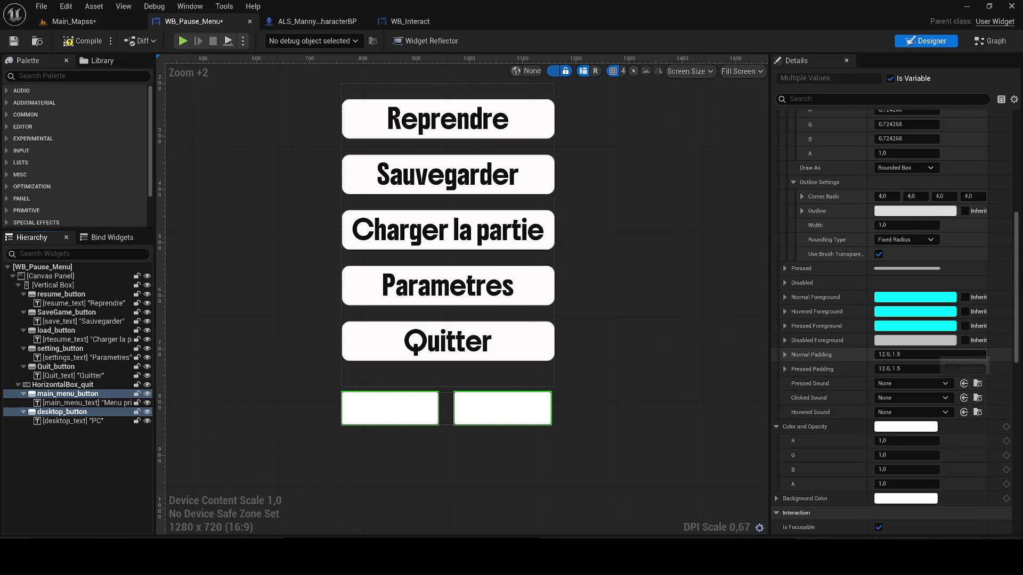
click(881, 500)
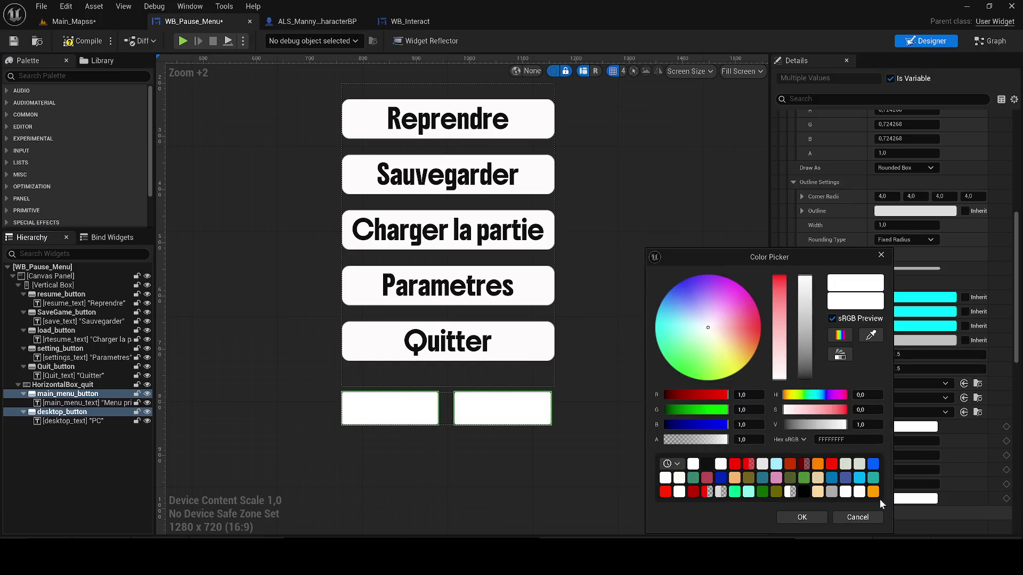
drag(876, 267, 879, 266)
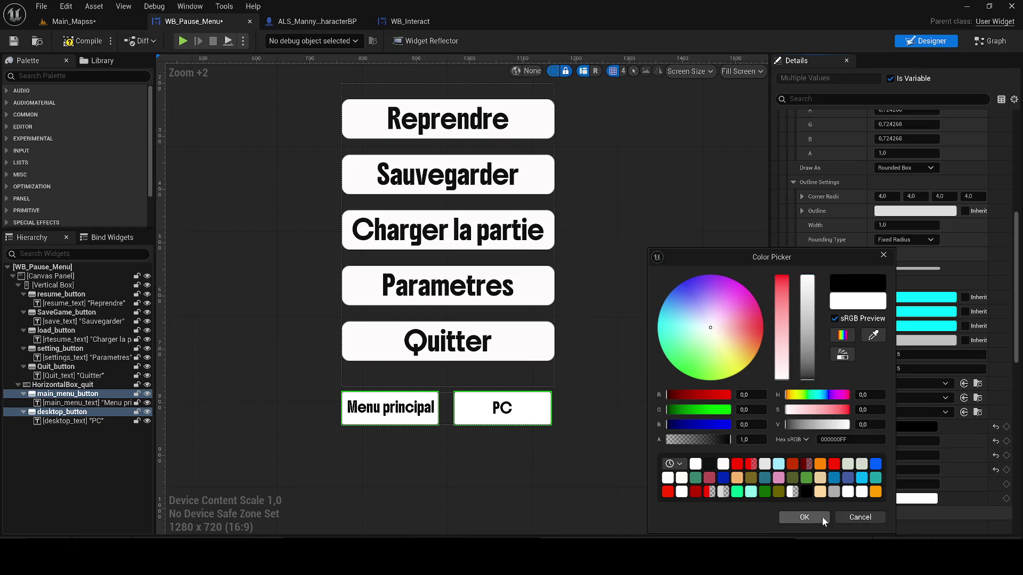
click(820, 518)
scroll(852, 404, up, 3)
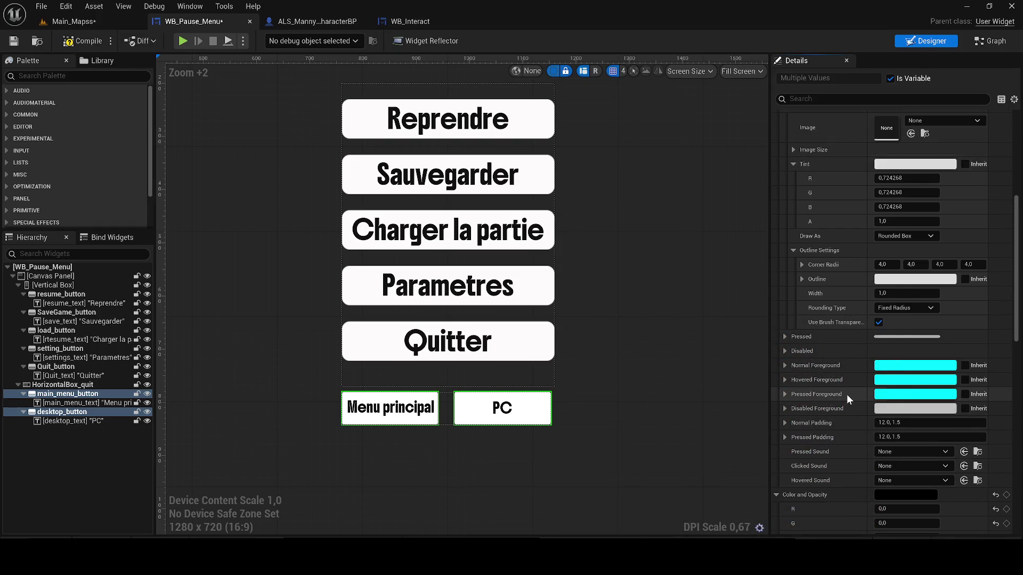
- Set the hovered-state corner radii of Menu principal and PC to 15
click(784, 337)
click(784, 337)
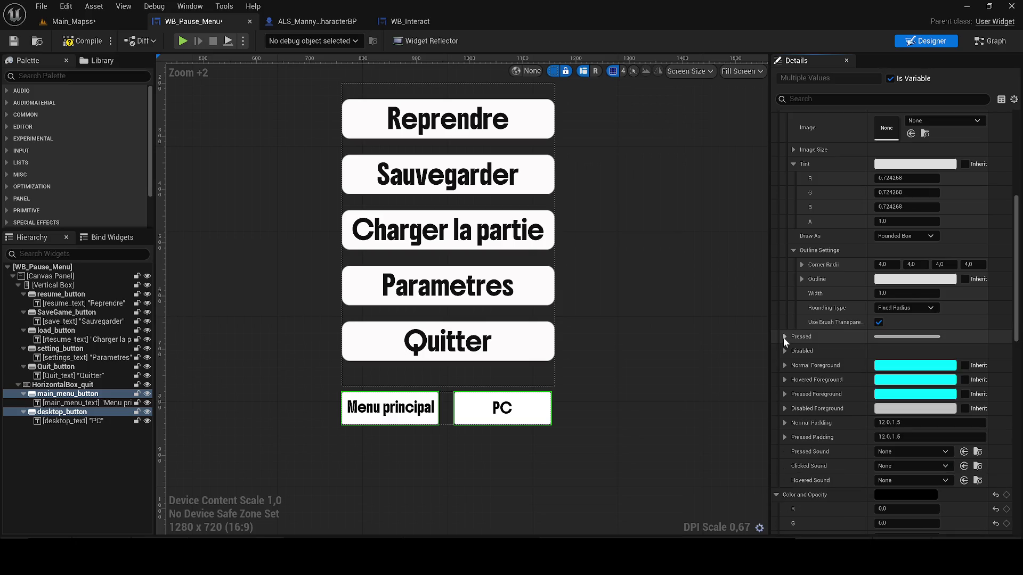
click(802, 278)
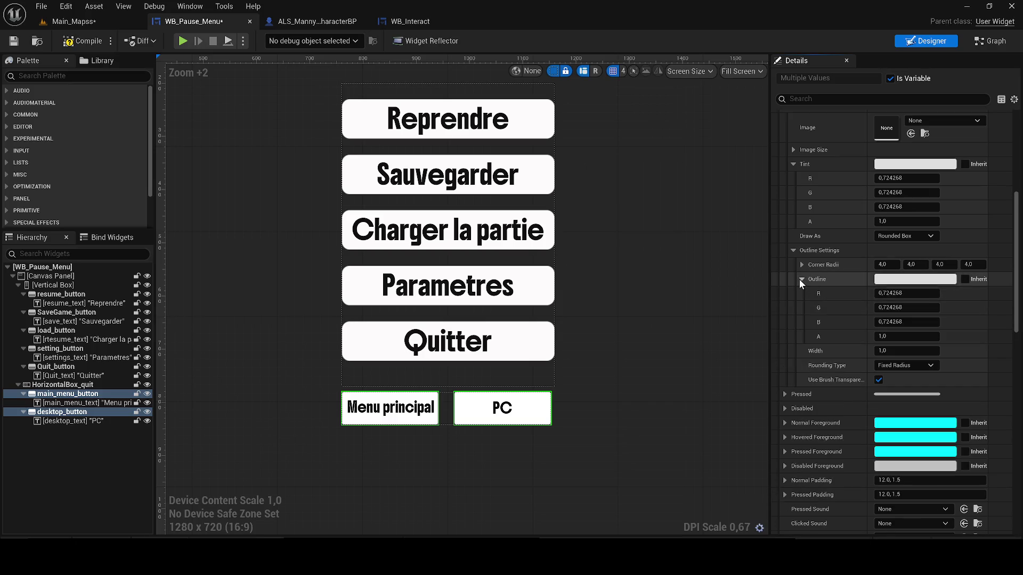
click(801, 279)
click(877, 265)
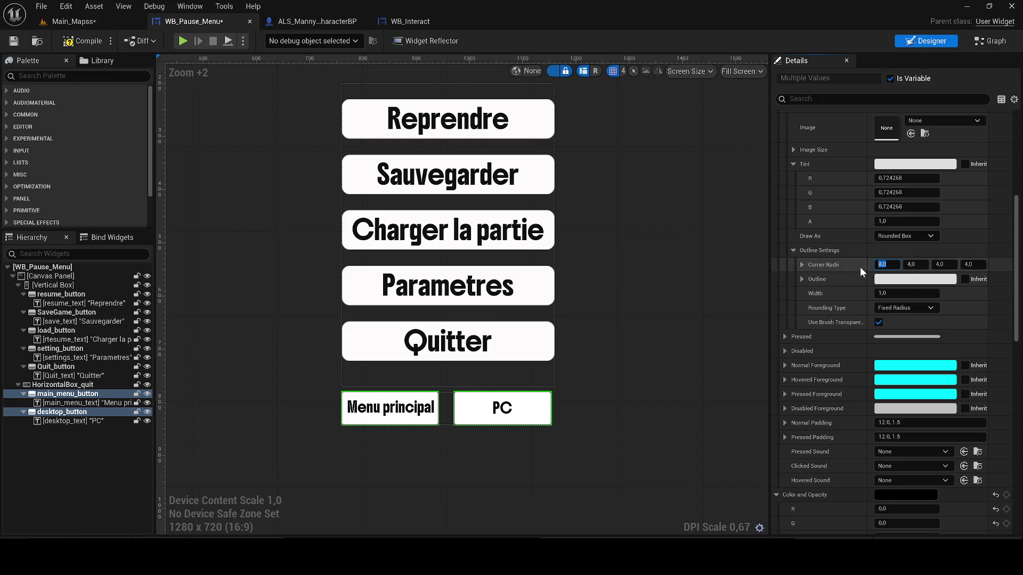
text(15)
key(Tab)
text(15)
key(Tab)
text(5)
key(Return)
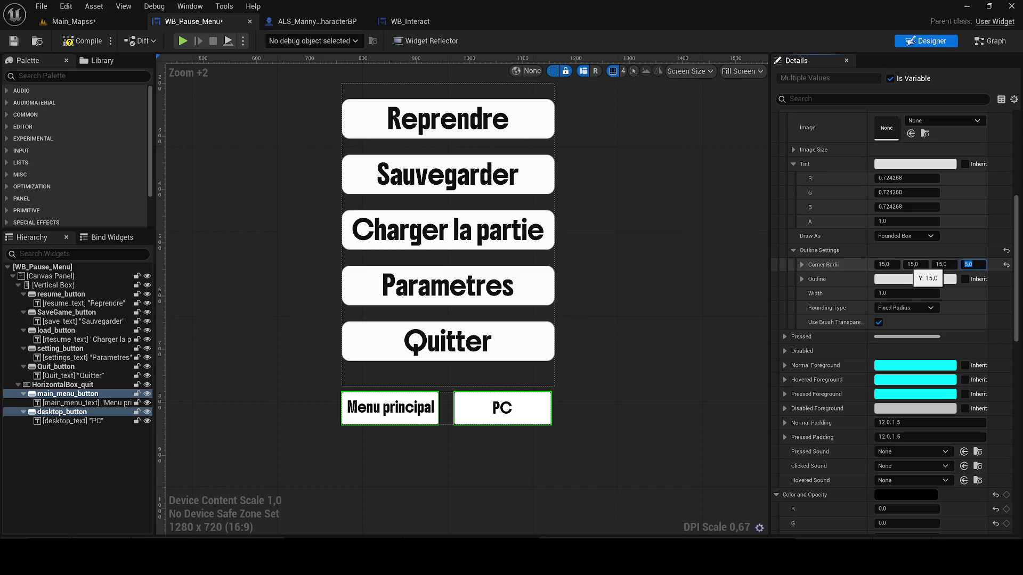
- Try Half Height Radius rounding for the hovered state
scroll(599, 376, up, 2)
text(15)
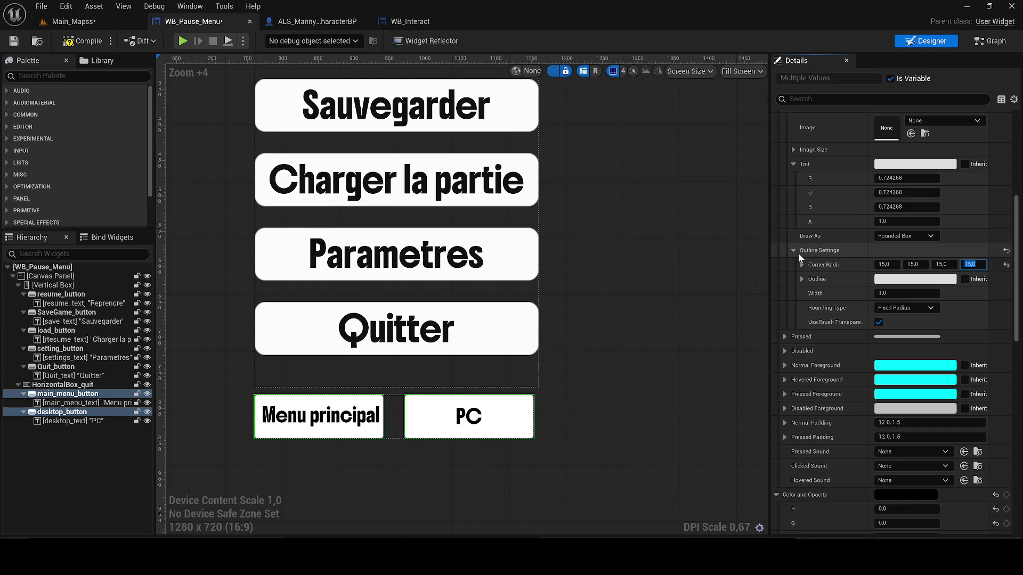
click(794, 251)
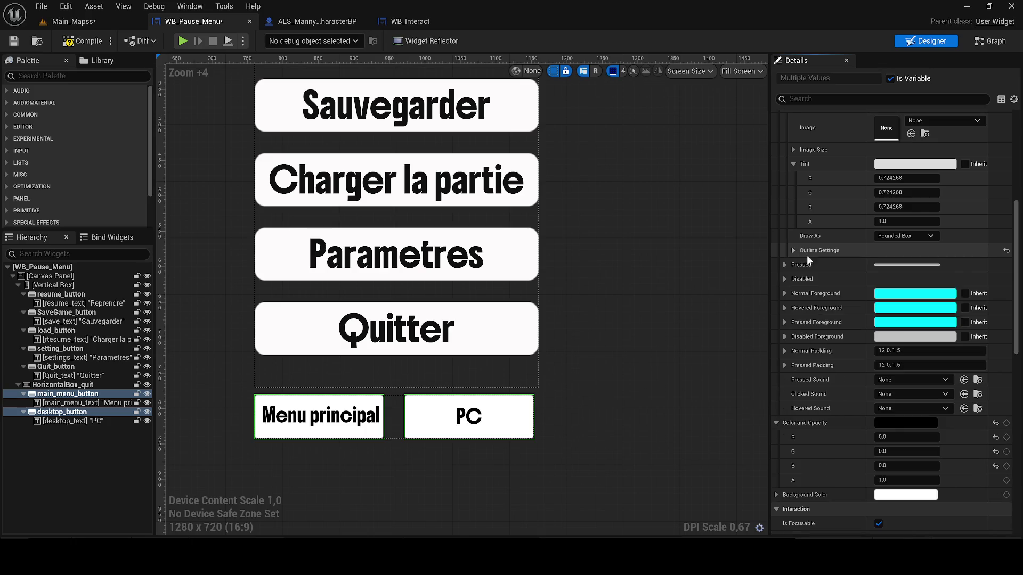
scroll(855, 236, up, 2)
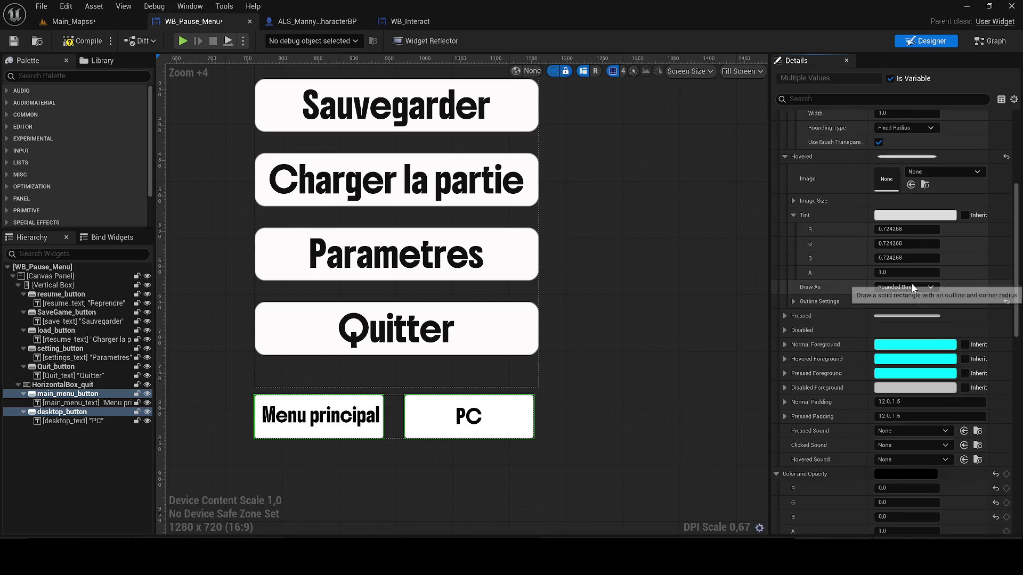
click(794, 302)
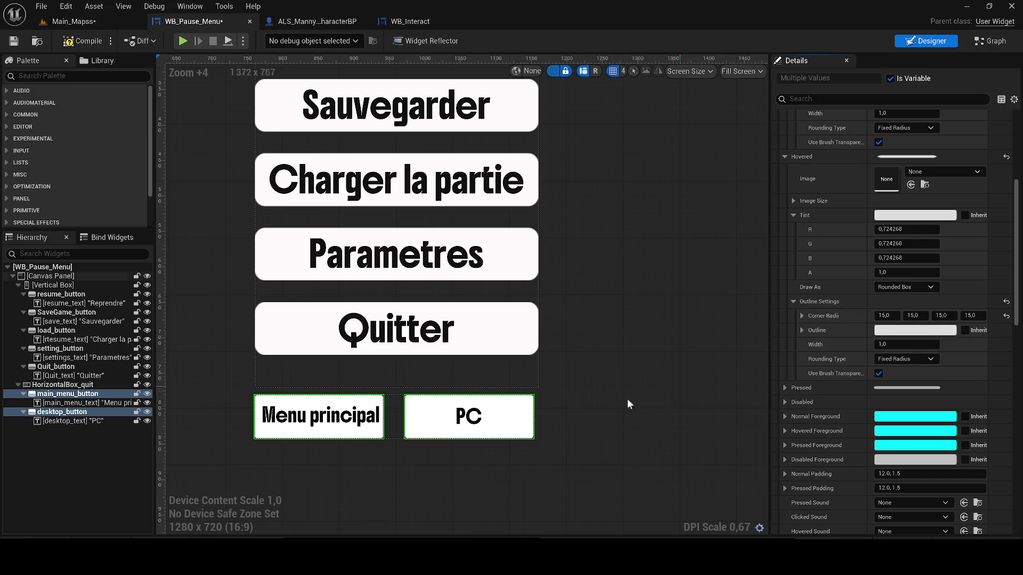
drag(554, 405, 588, 382)
scroll(588, 382, down, 2)
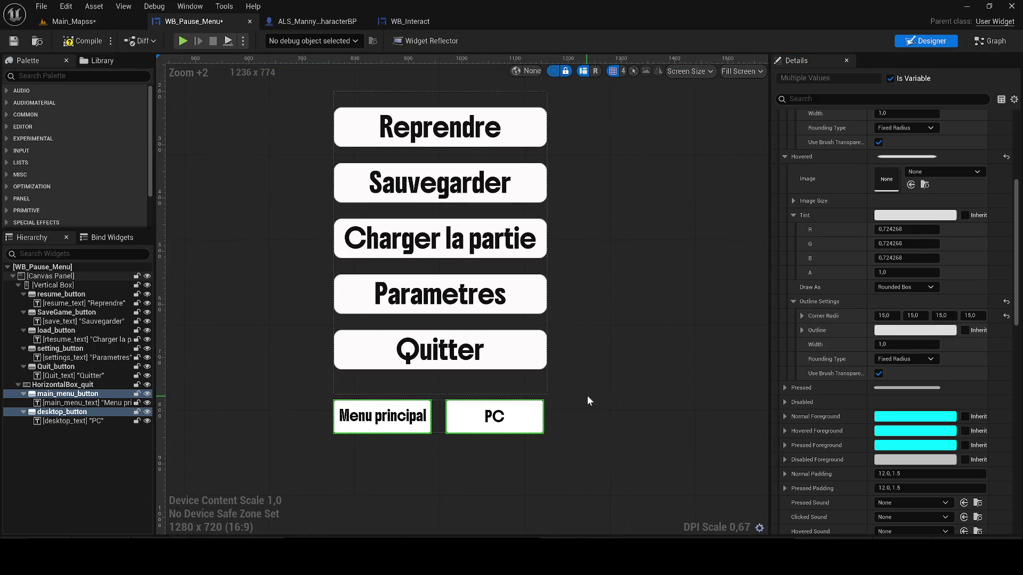
scroll(591, 395, up, 1)
drag(591, 395, 587, 357)
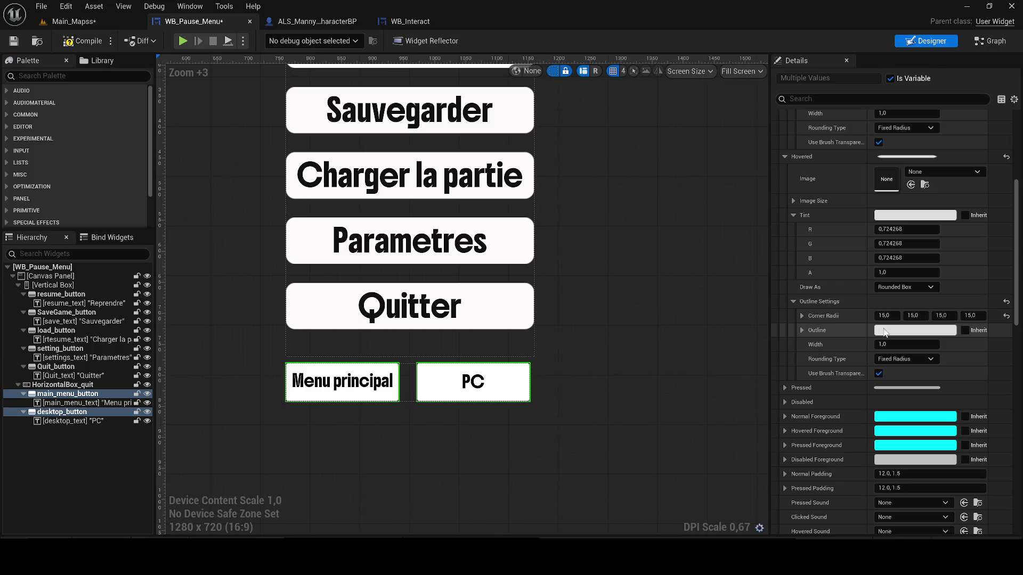
click(899, 360)
click(900, 372)
scroll(532, 373, up, 9)
scroll(500, 352, up, 6)
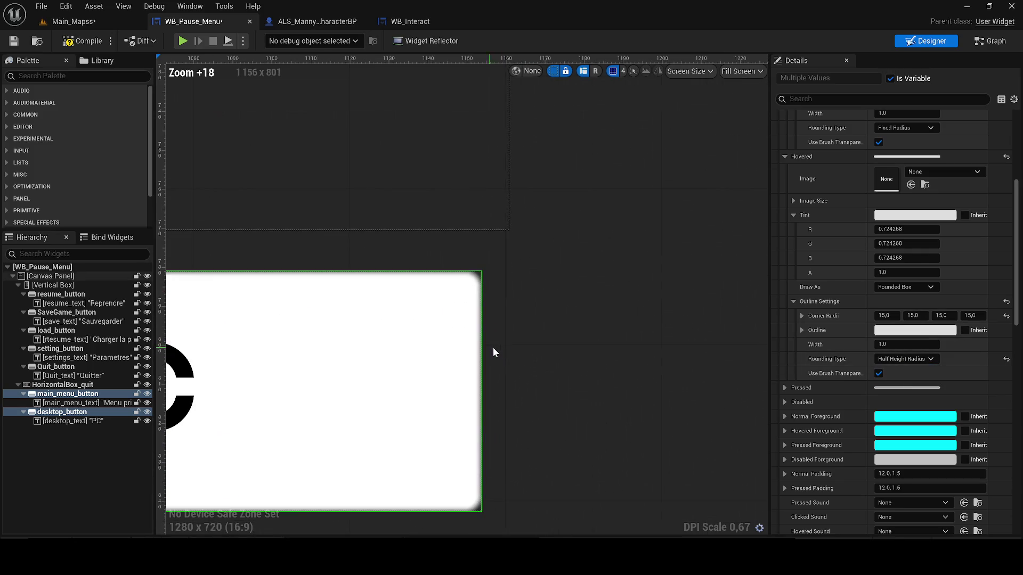
- Revert hovered rounding to Fixed Radius and set its corner radii to 30
click(900, 359)
click(897, 367)
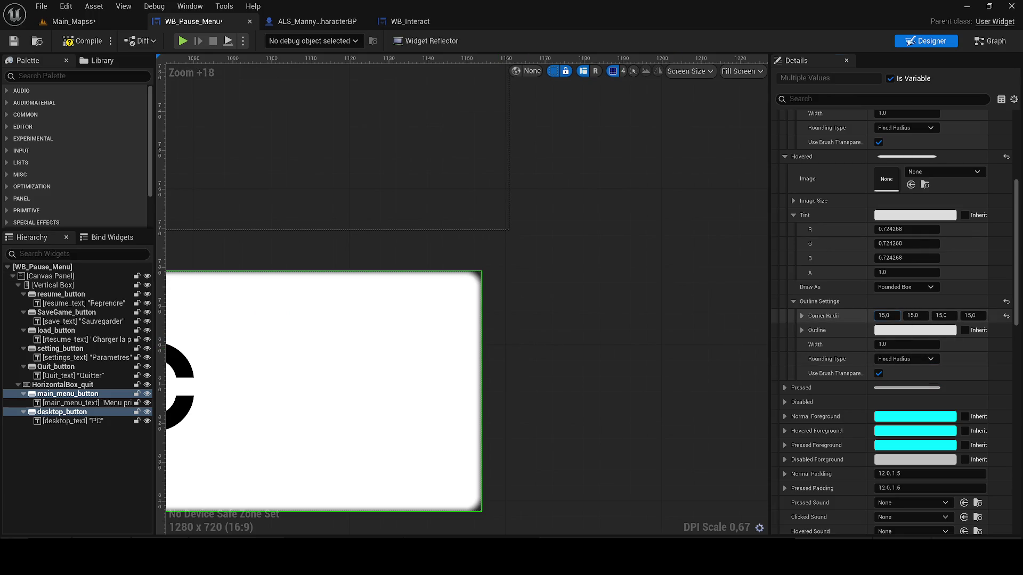
text(30)
key(Return)
text(0)
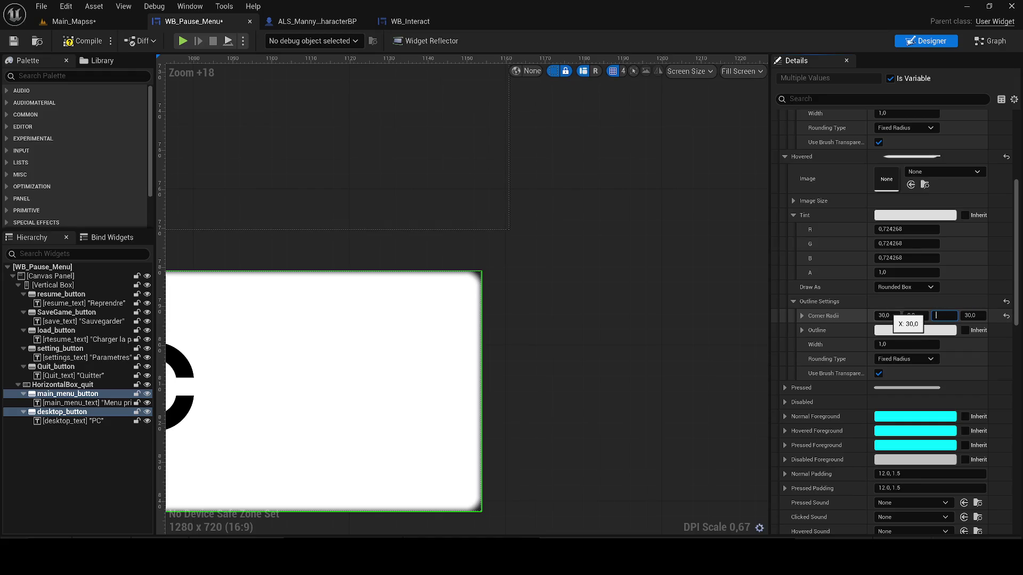
click(916, 315)
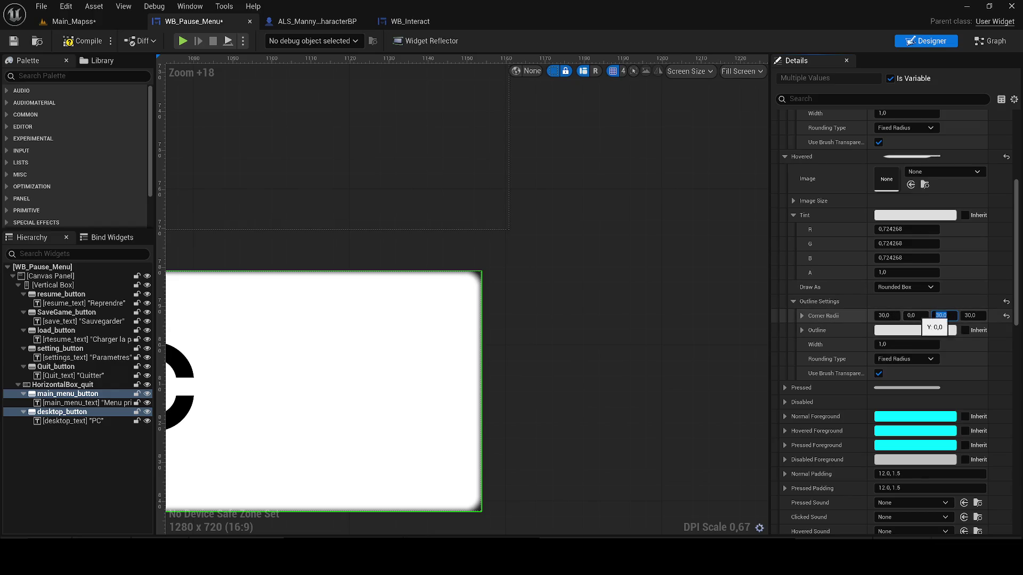
text(30)
key(Return)
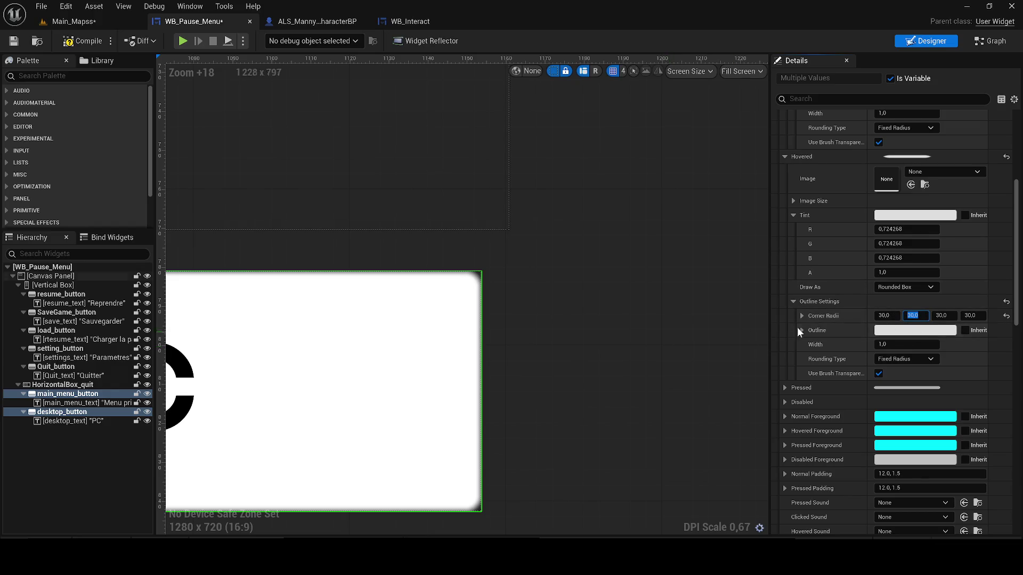
scroll(643, 319, down, 13)
click(633, 342)
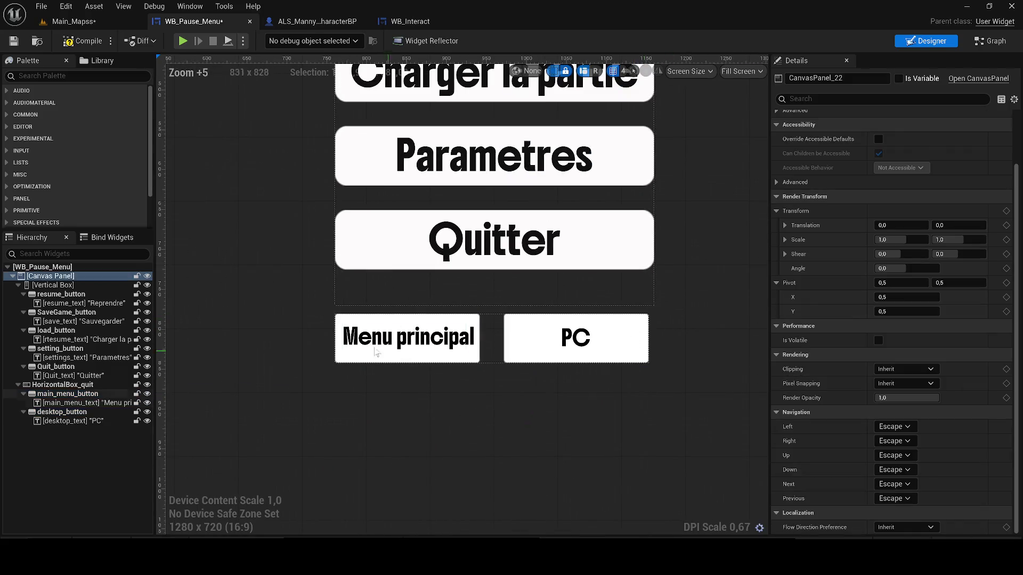
- Select the Menu principal button and collapse its normal and hovered style groups
click(371, 359)
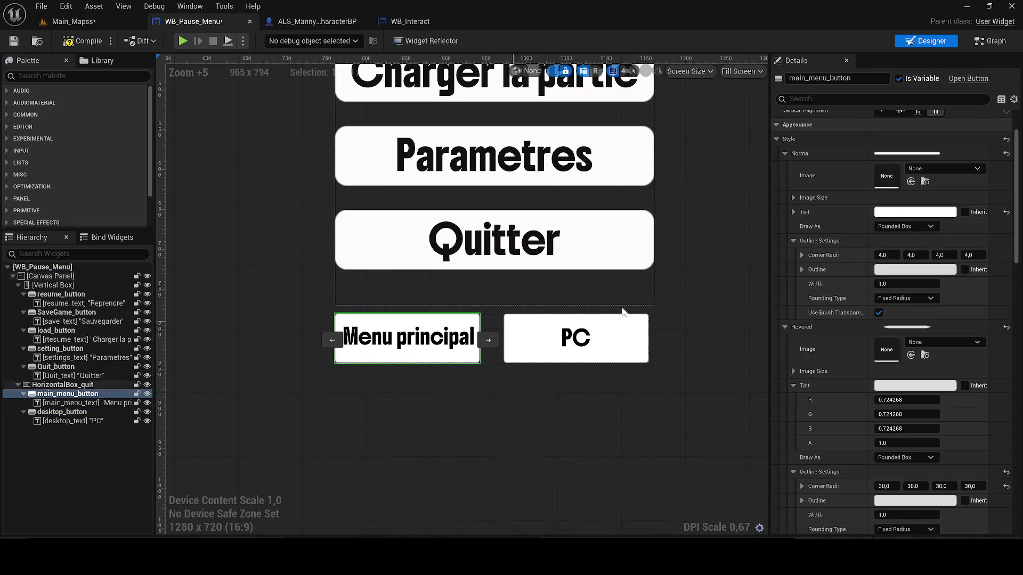
scroll(911, 266, up, 2)
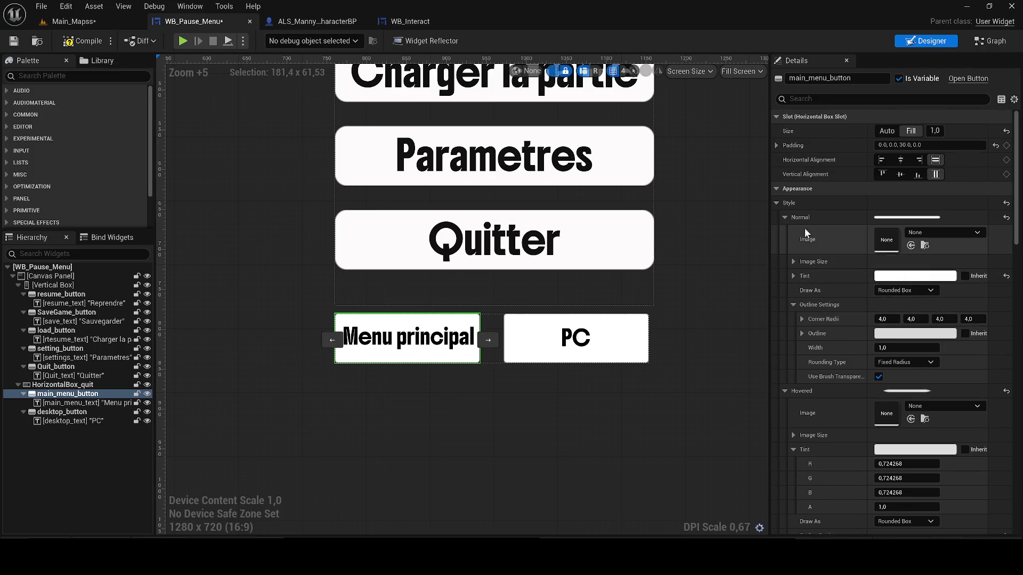
click(785, 217)
click(785, 231)
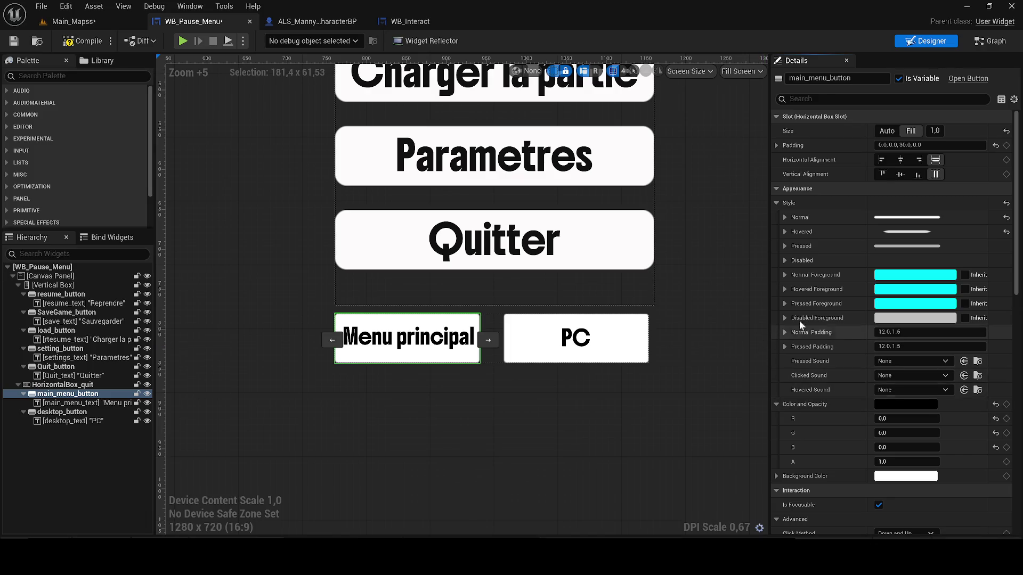
scroll(799, 266, down, 3)
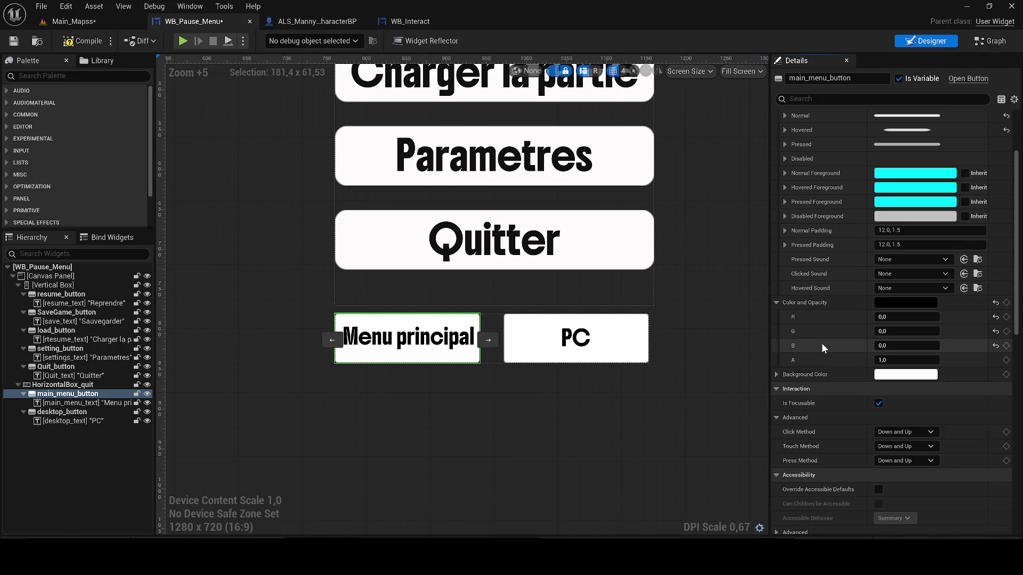
scroll(822, 343, up, 3)
- Compare the Quitter button's hovered and normal styles, then expand the PC button's normal style
click(622, 231)
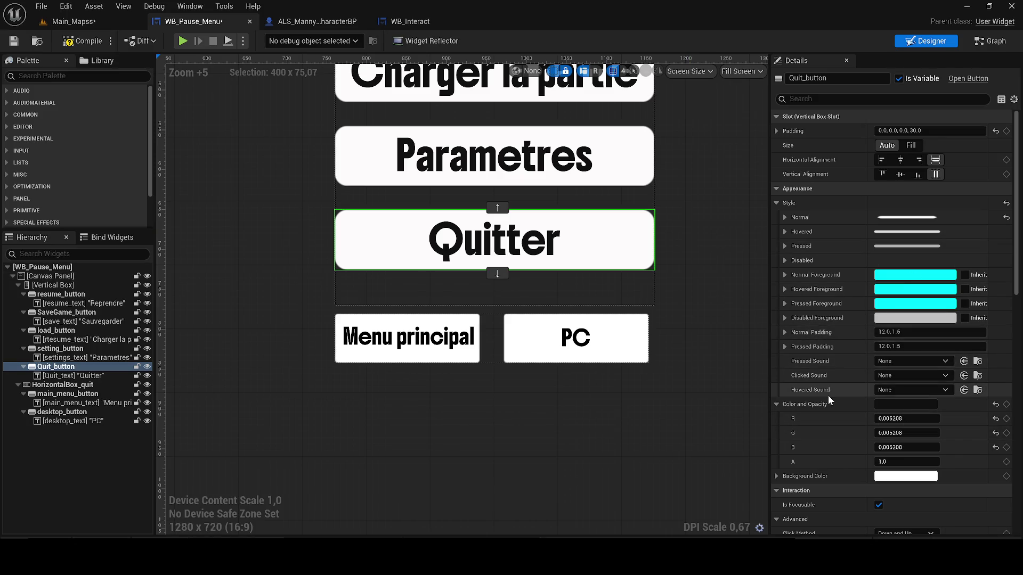
click(782, 230)
click(781, 231)
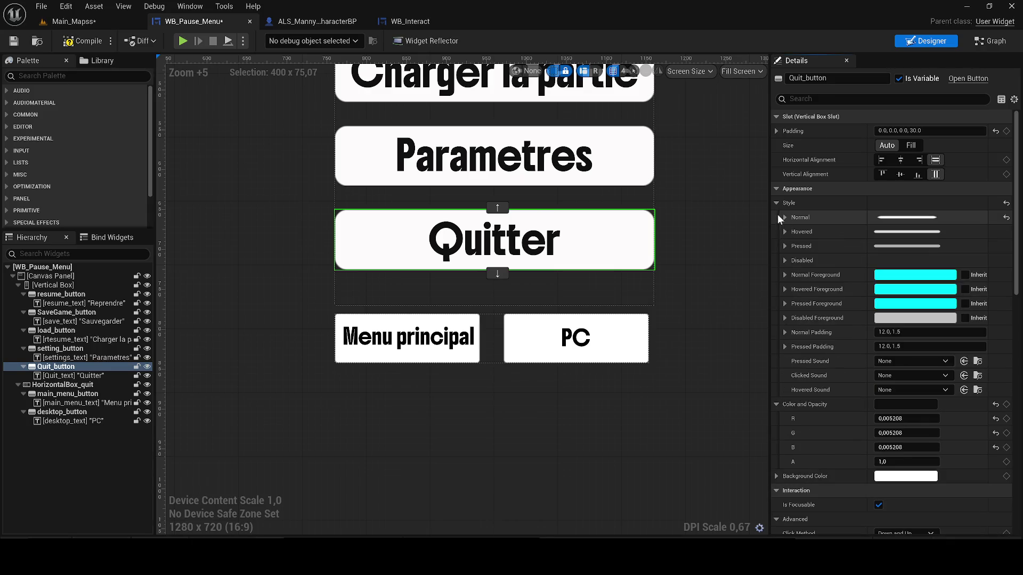
click(783, 216)
click(784, 217)
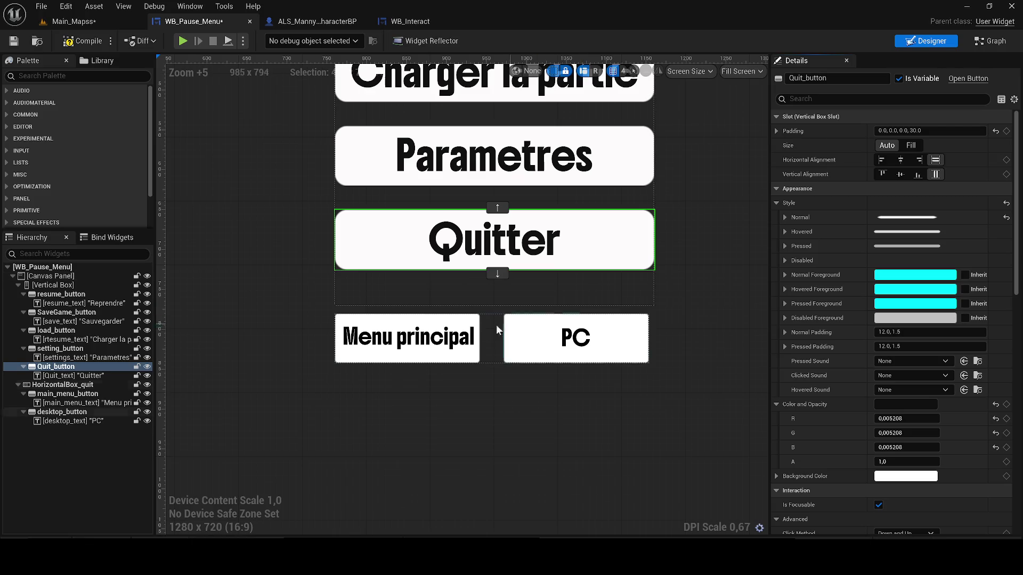
click(532, 339)
click(785, 217)
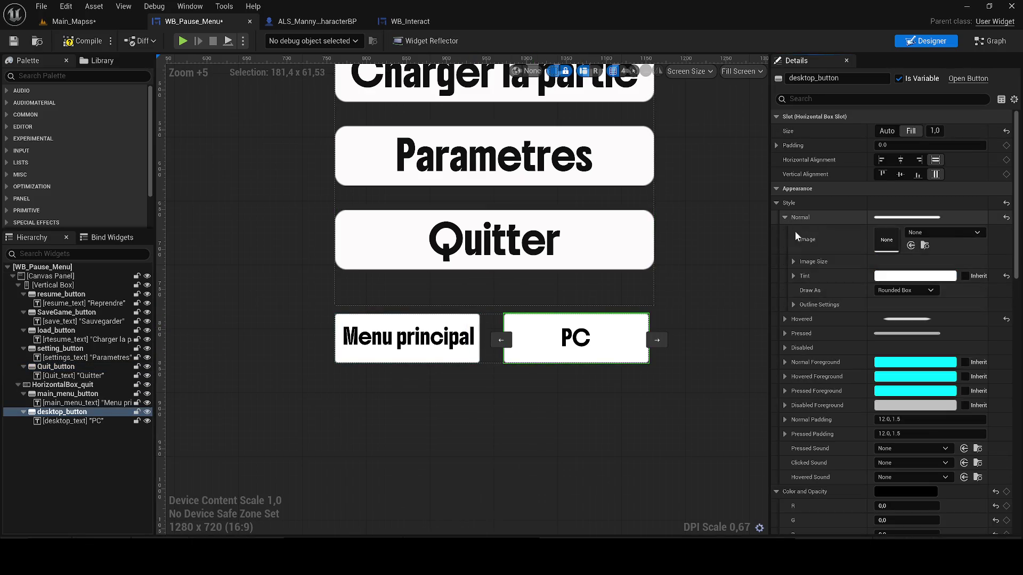
- Set the PC button's first normal-state outline corner radius to 30
click(793, 305)
scroll(662, 347, up, 2)
click(885, 318)
text(30)
key(Return)
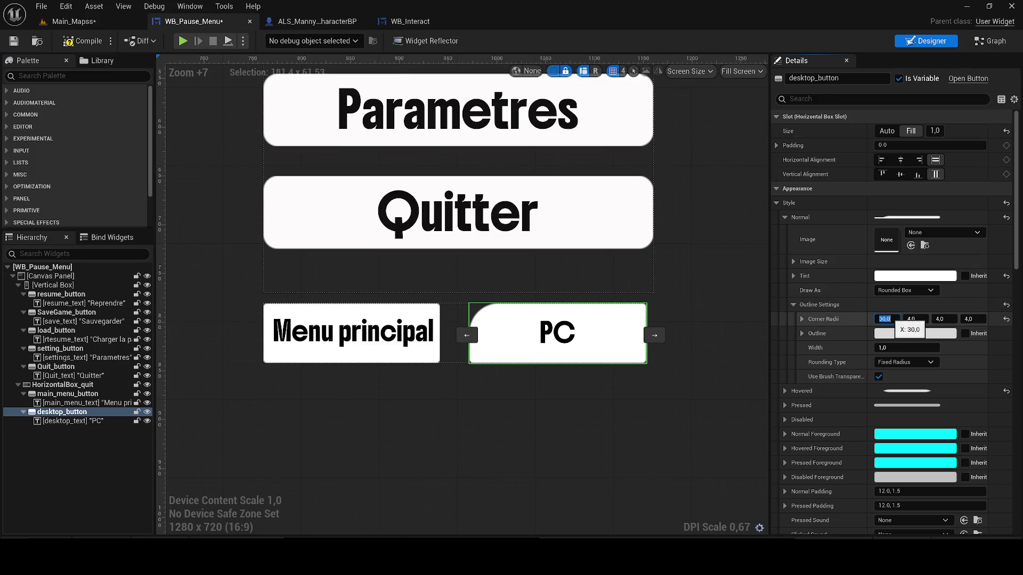
text(15)
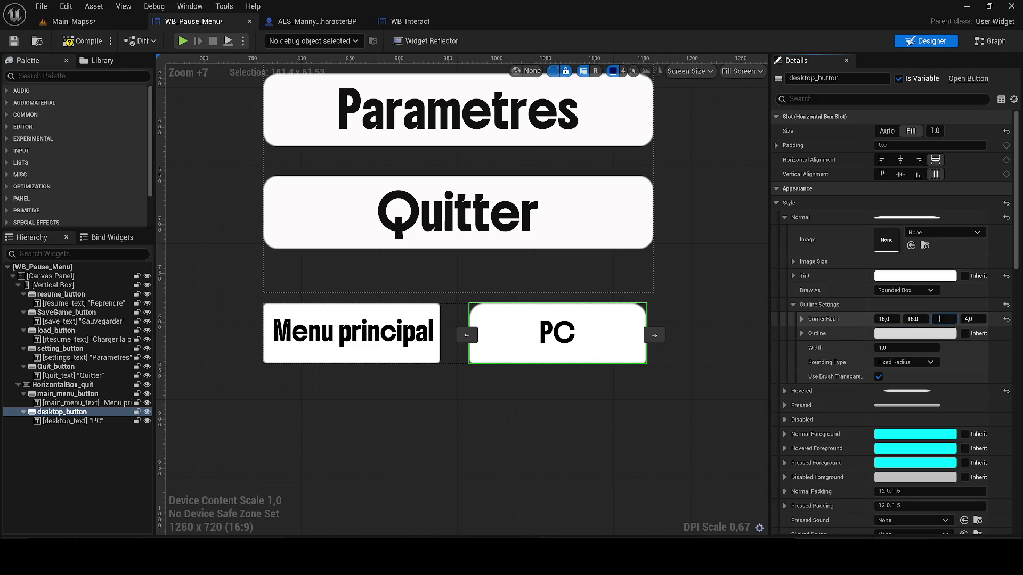
text(5)
- Set the Menu principal button's first three corner radii to 15
click(357, 330)
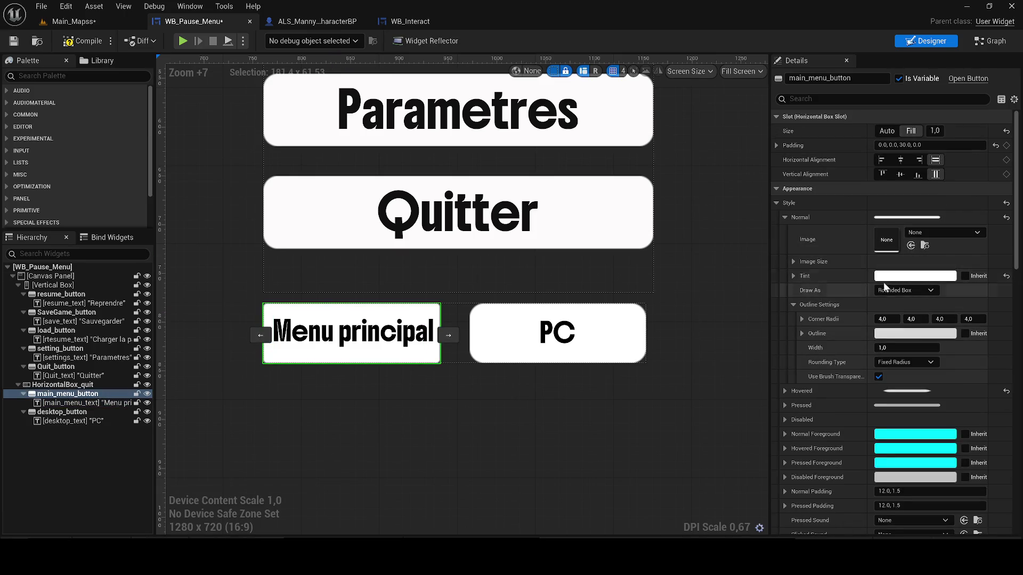
click(884, 319)
text(15)
key(Tab)
text(15)
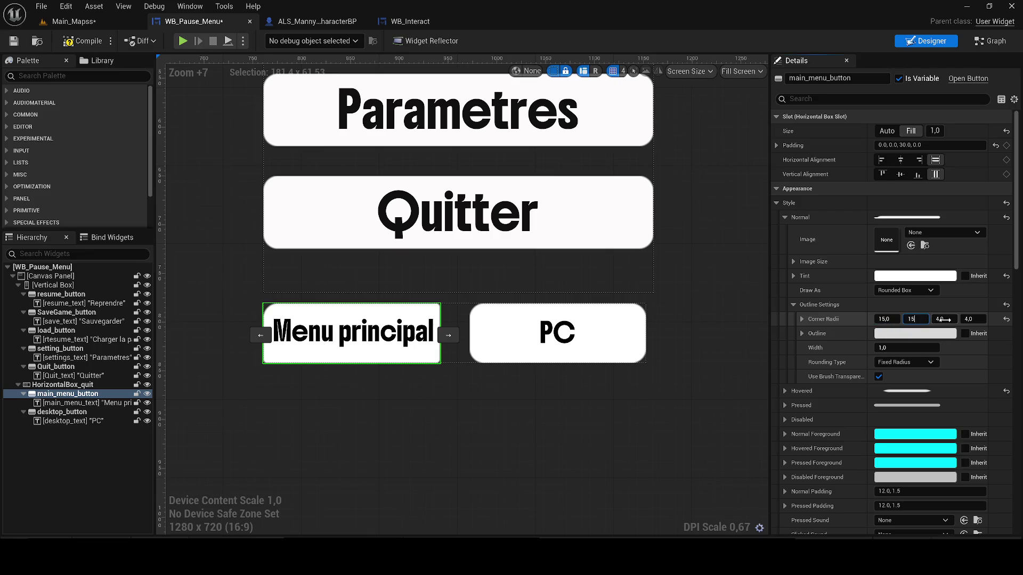
key(Tab)
text(15)
key(Return)
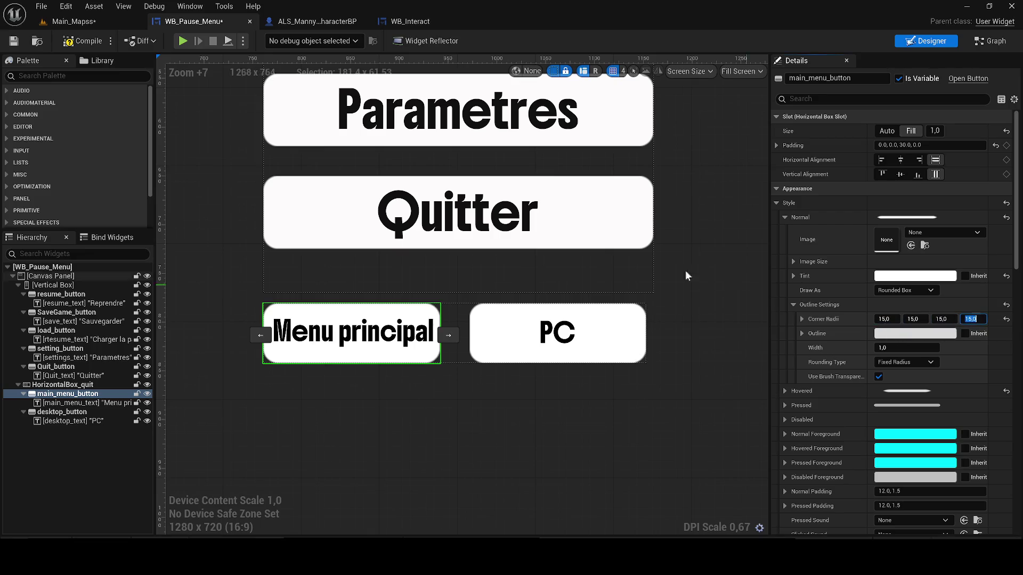
- Set the fourth corner radius to 1000, then to 50, and preview the shape
text(1000)
key(Return)
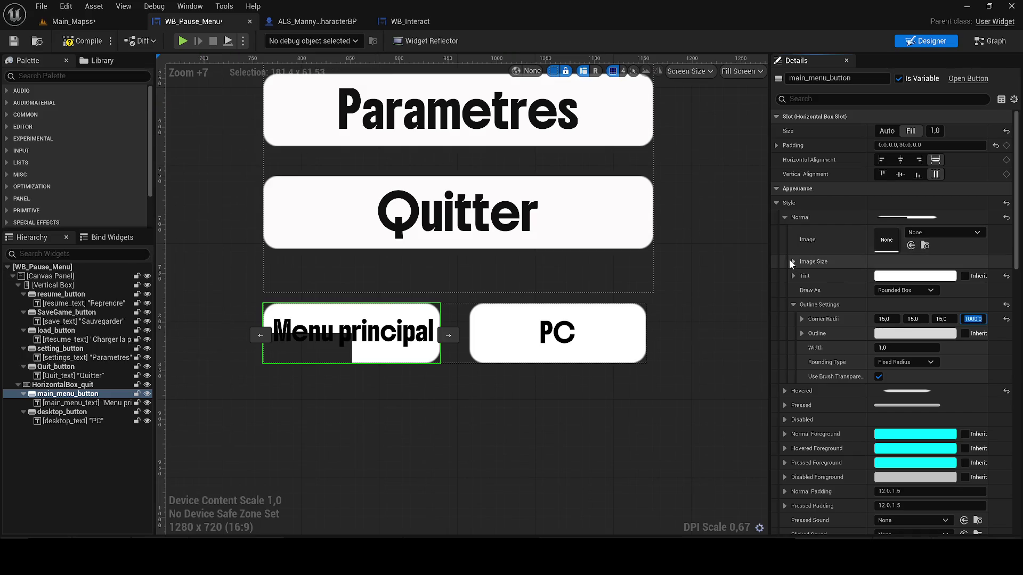
key(BackSpace)
text(50)
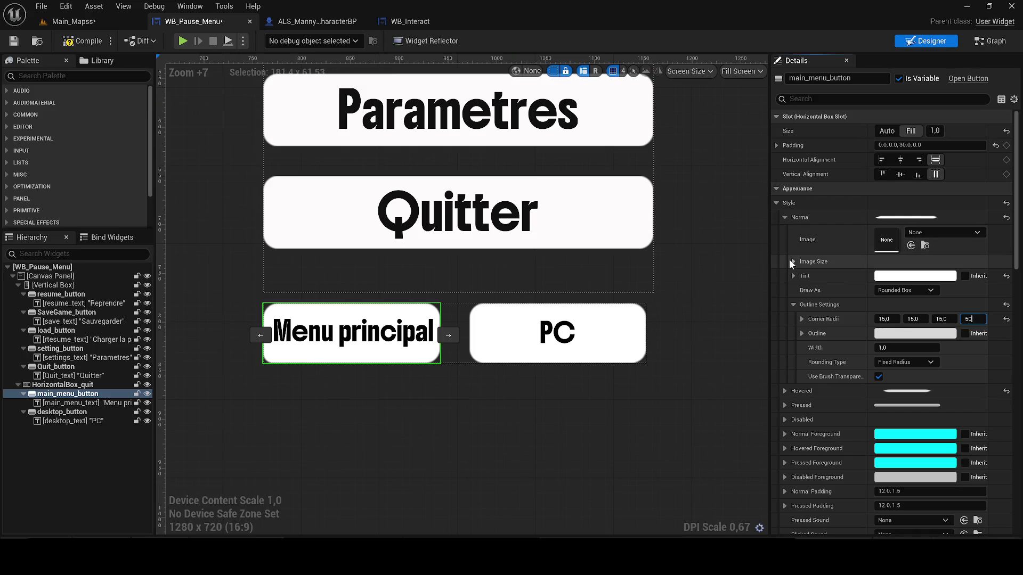
key(Return)
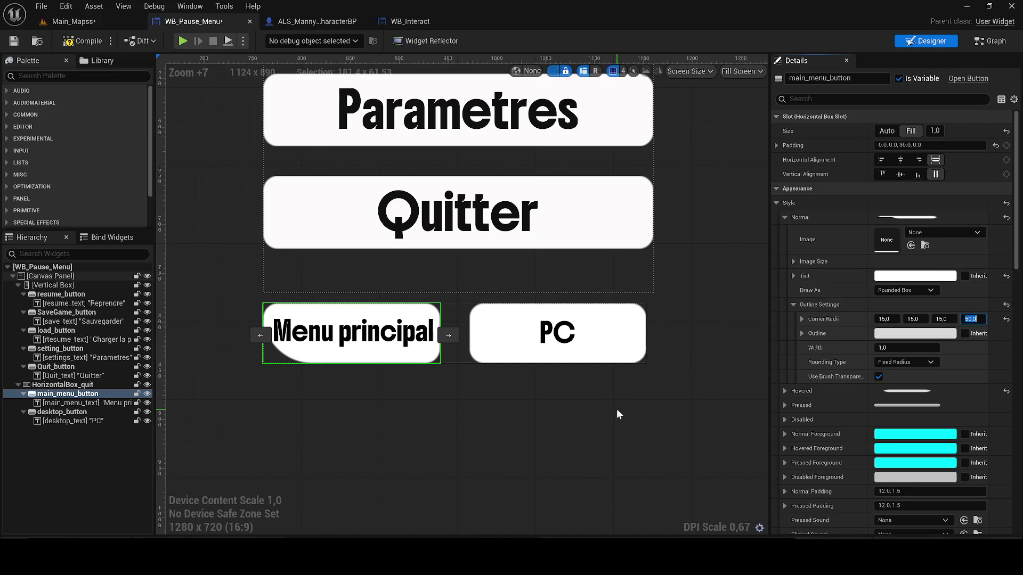
click(613, 411)
- Change Menu principal's corner radii to third 0, second 50, first 0, and preview
click(319, 364)
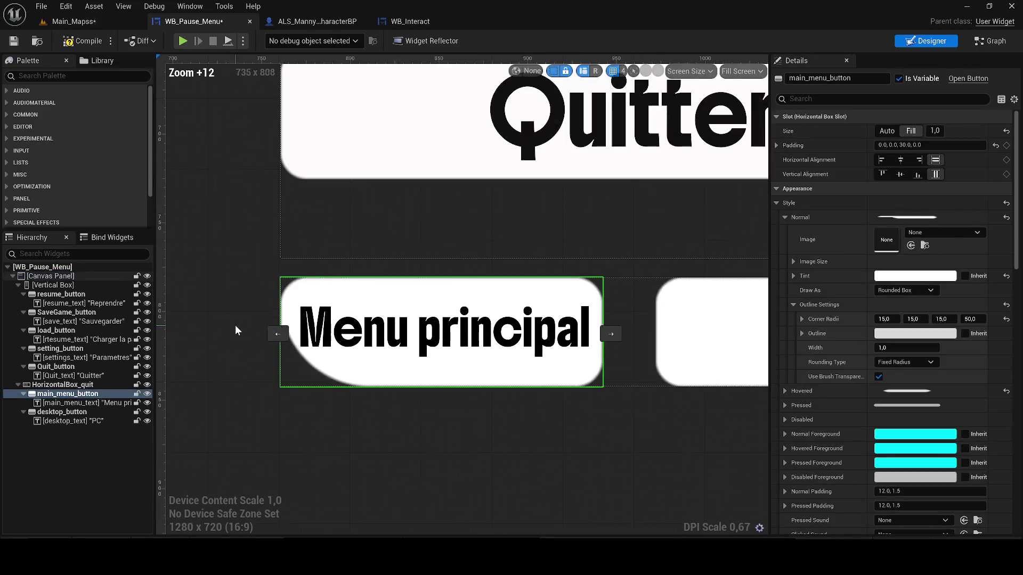
scroll(234, 325, up, 9)
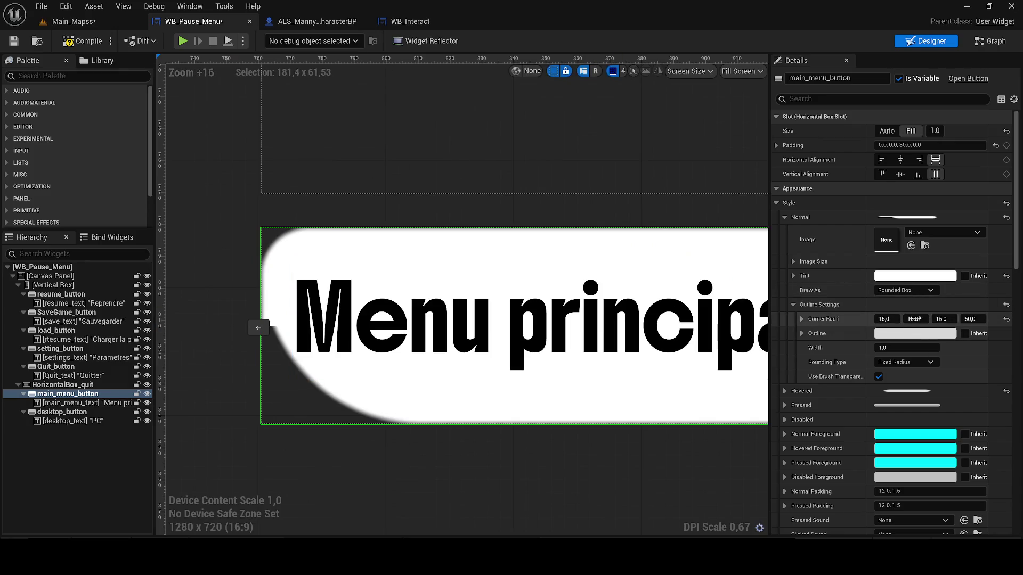
click(936, 320)
text(0)
key(Return)
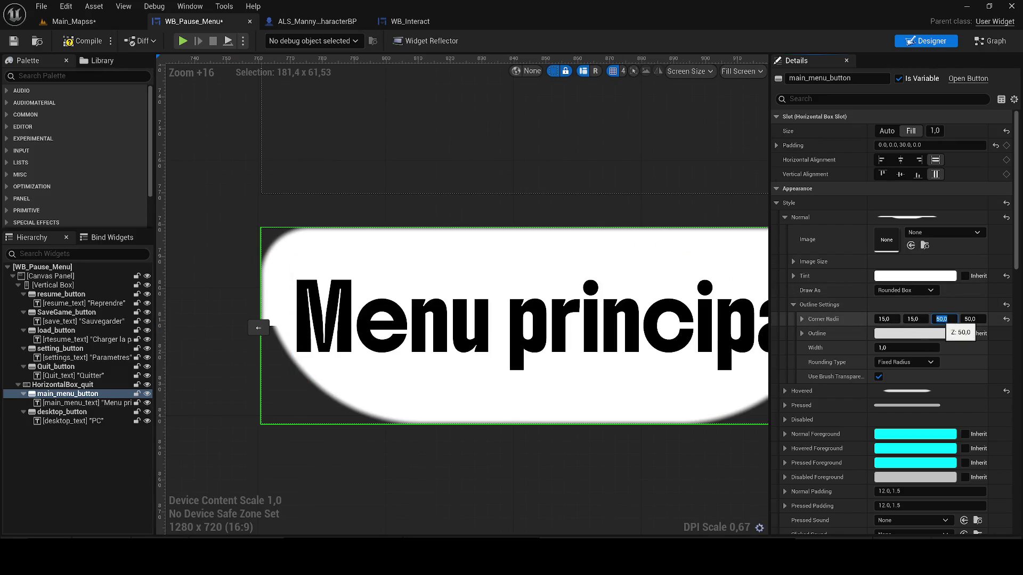
click(913, 318)
text(50)
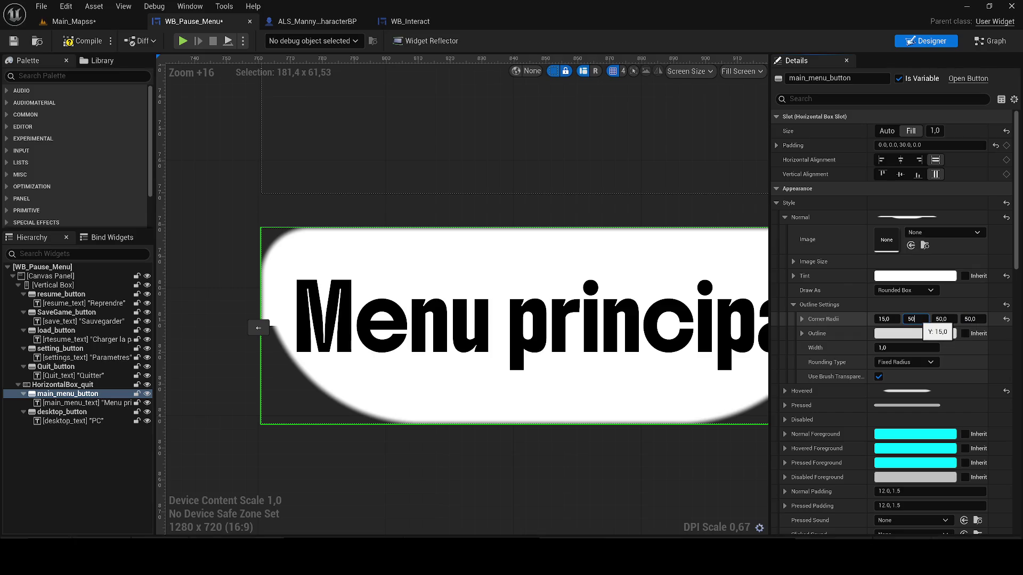
key(Return)
click(884, 319)
text(0)
key(Return)
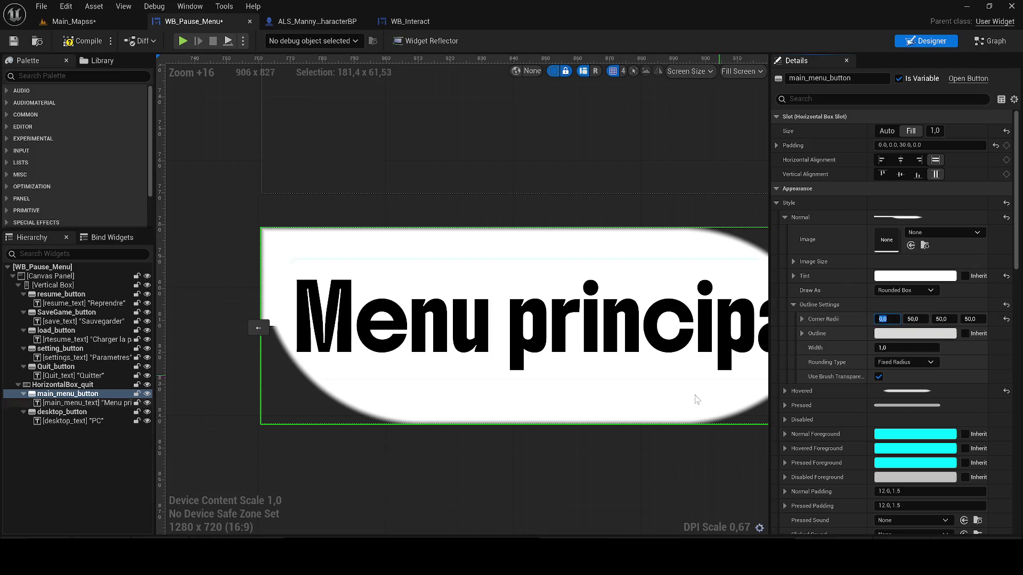
click(696, 479)
- Scrub the top-right, top-left and bottom-right corner radii to uneven rounding values
scroll(696, 478, down, 5)
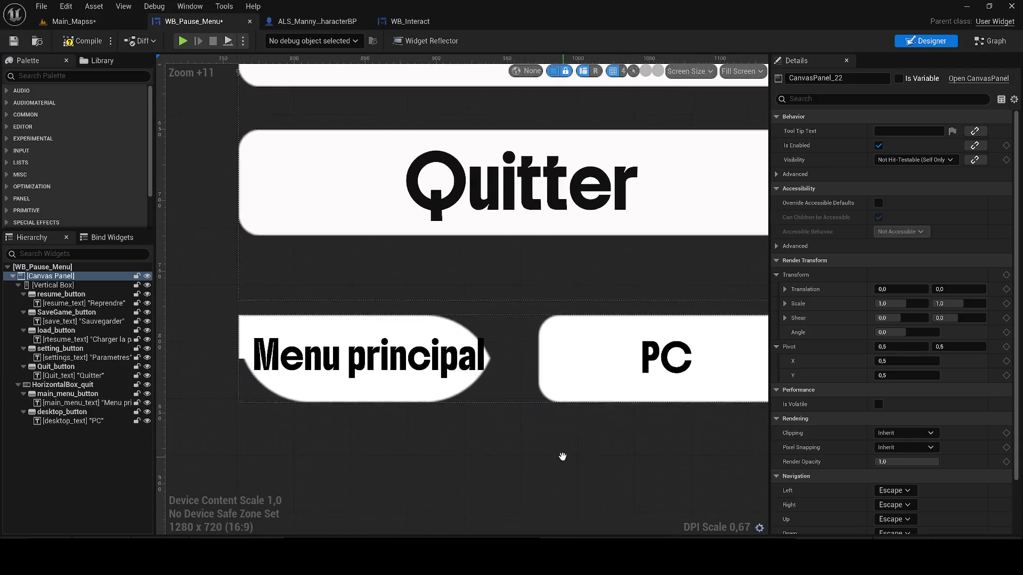
click(469, 358)
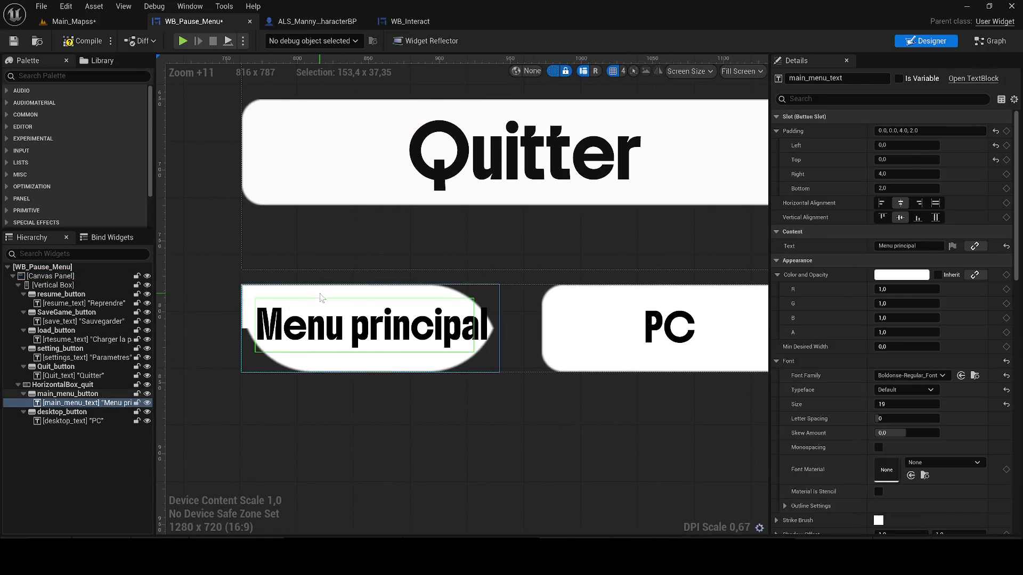
drag(913, 319, 980, 318)
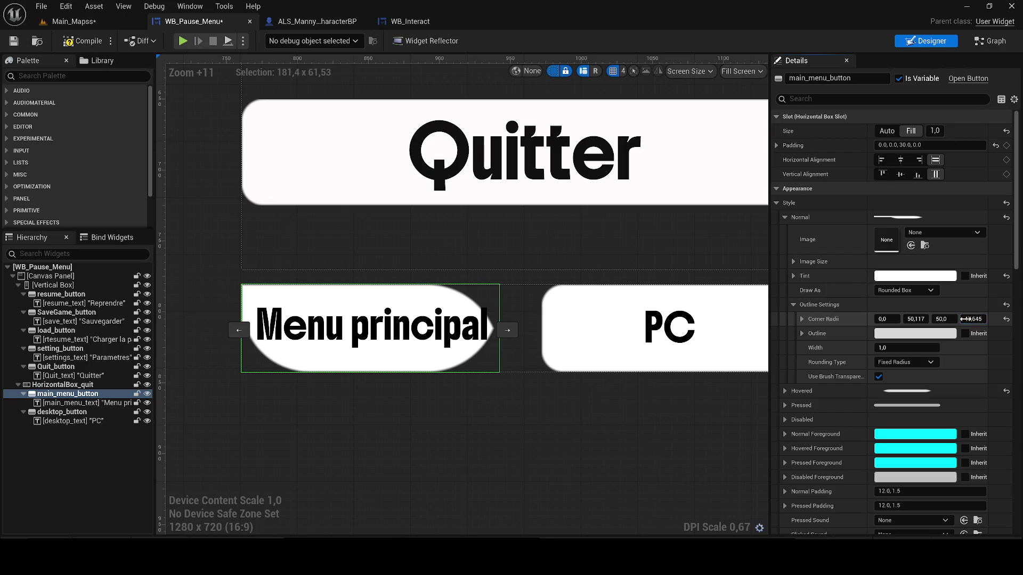
drag(917, 320, 909, 320)
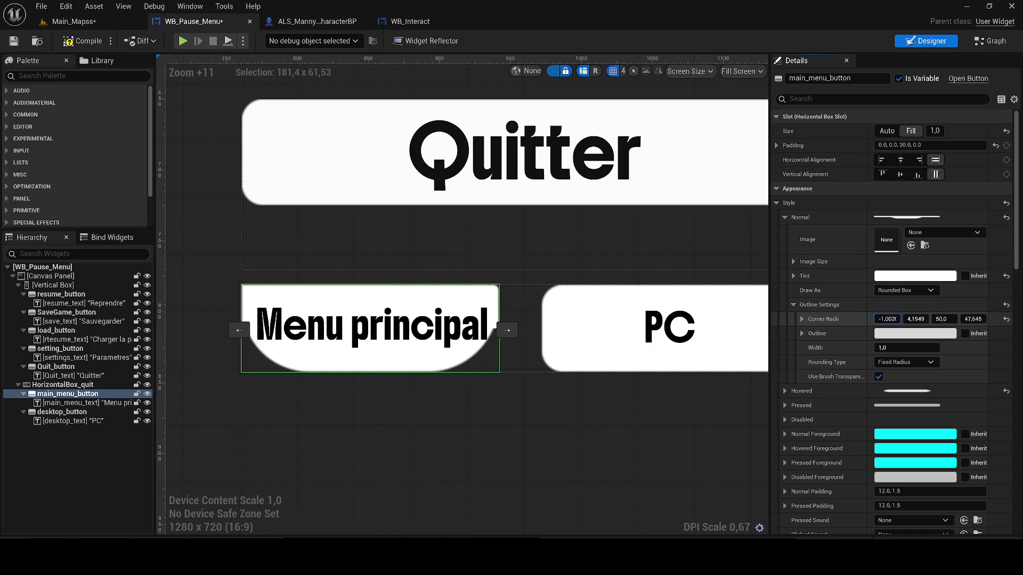
mouse_move(886, 319)
mouse_down()
mouse_move(912, 319)
mouse_move(895, 318)
mouse_up()
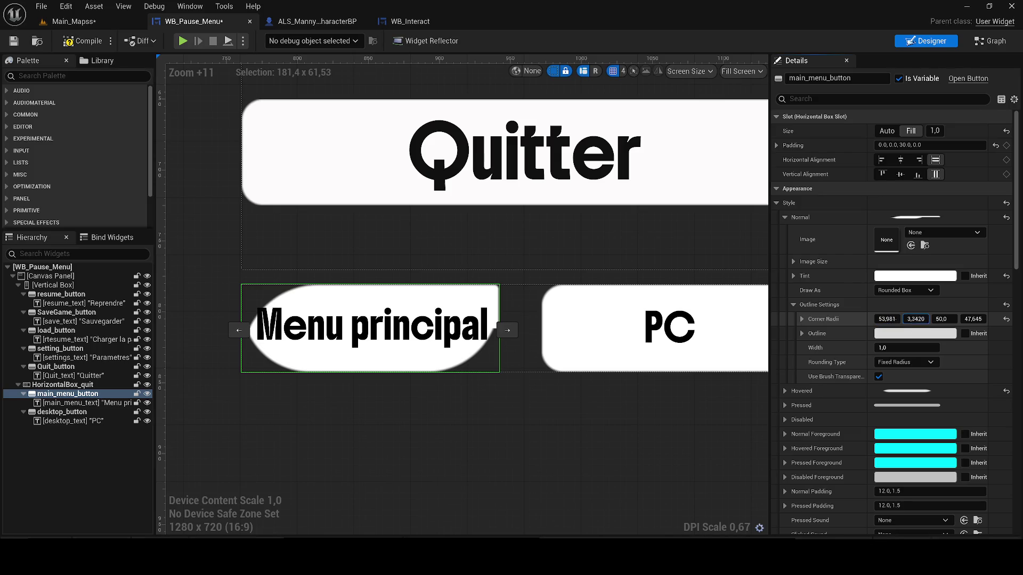
drag(956, 321, 943, 320)
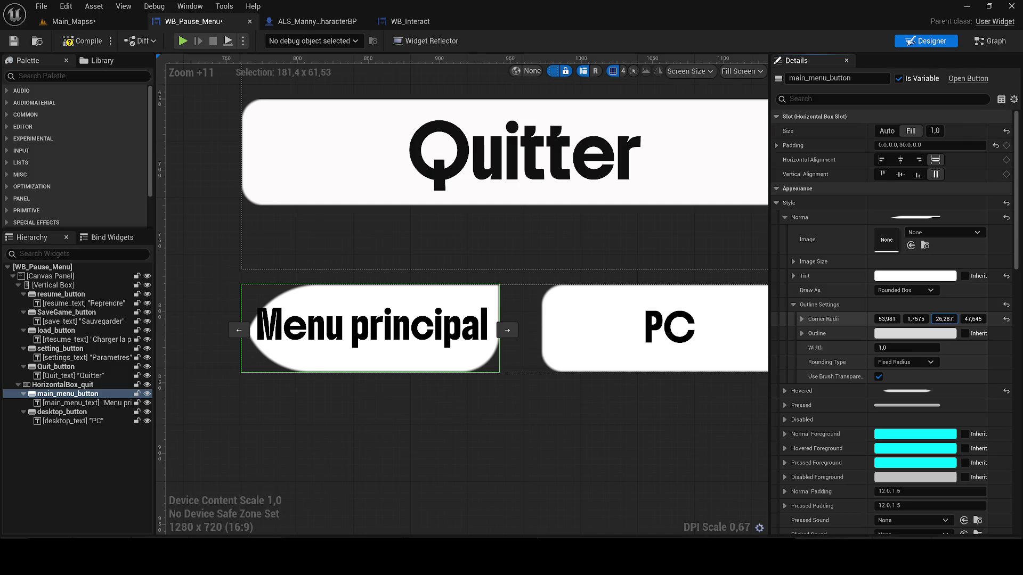
click(488, 445)
- Rescrub Menu principal's corners: top-left to about 60, top-right to about 47
scroll(488, 444, down, 3)
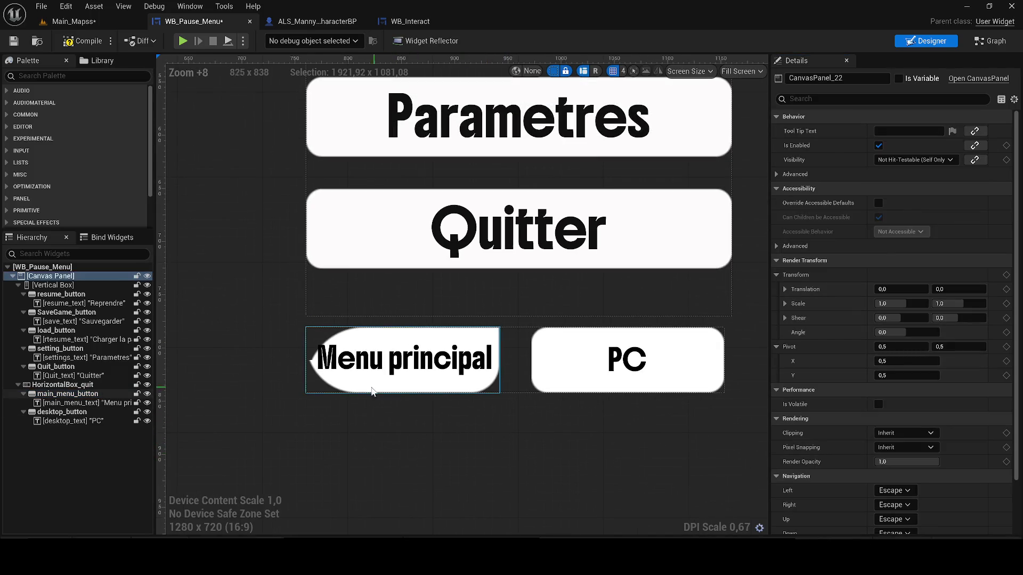
scroll(362, 391, up, 9)
click(556, 320)
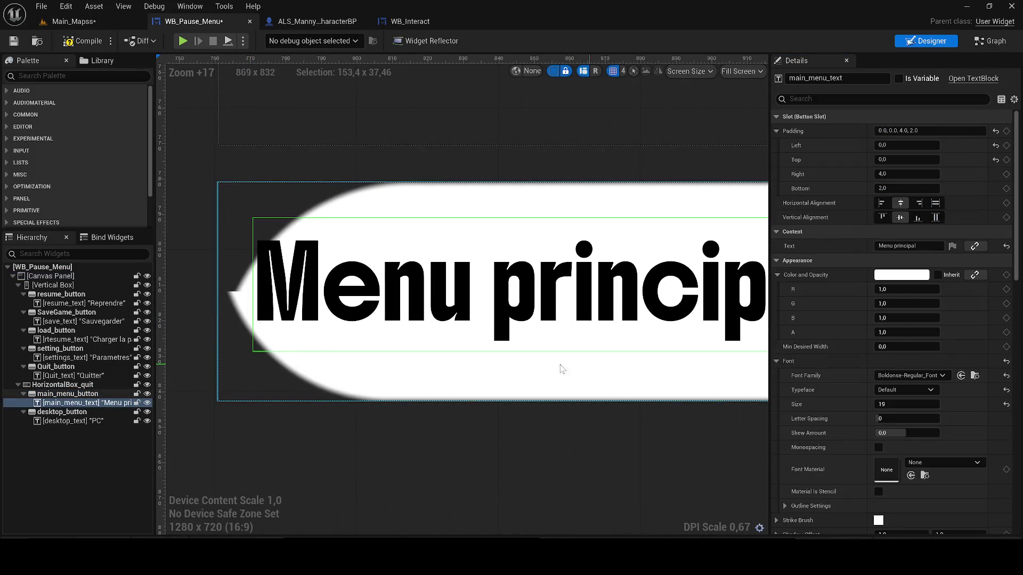
click(484, 369)
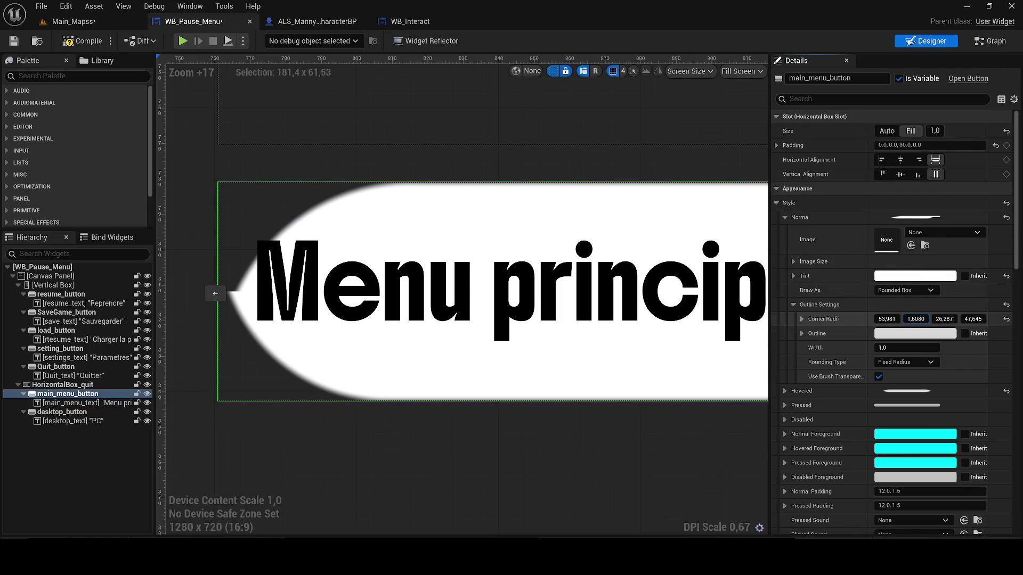
drag(916, 320, 938, 319)
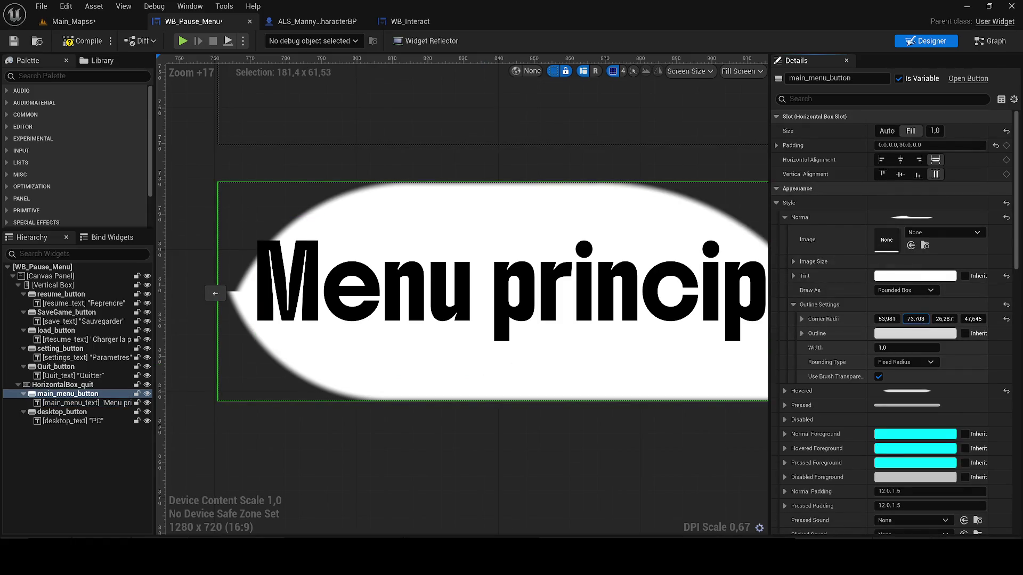
drag(528, 422, 431, 398)
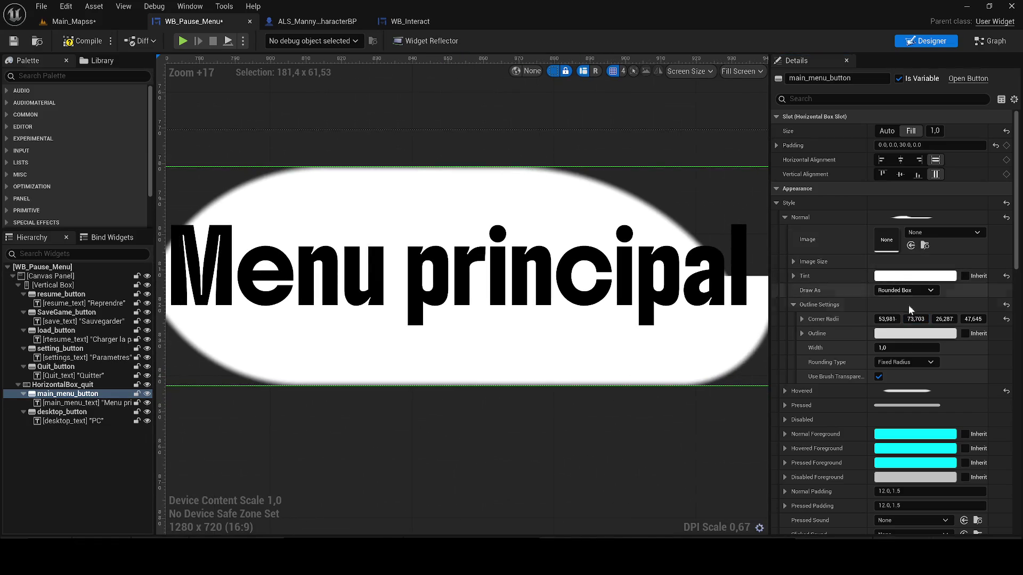
drag(886, 319, 886, 319)
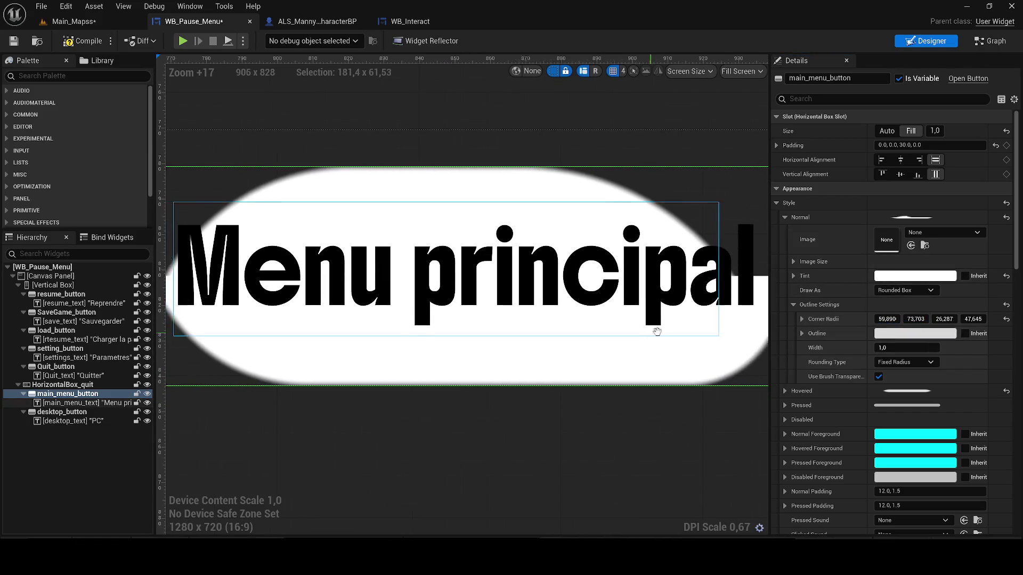
drag(643, 337, 728, 339)
drag(919, 319, 905, 319)
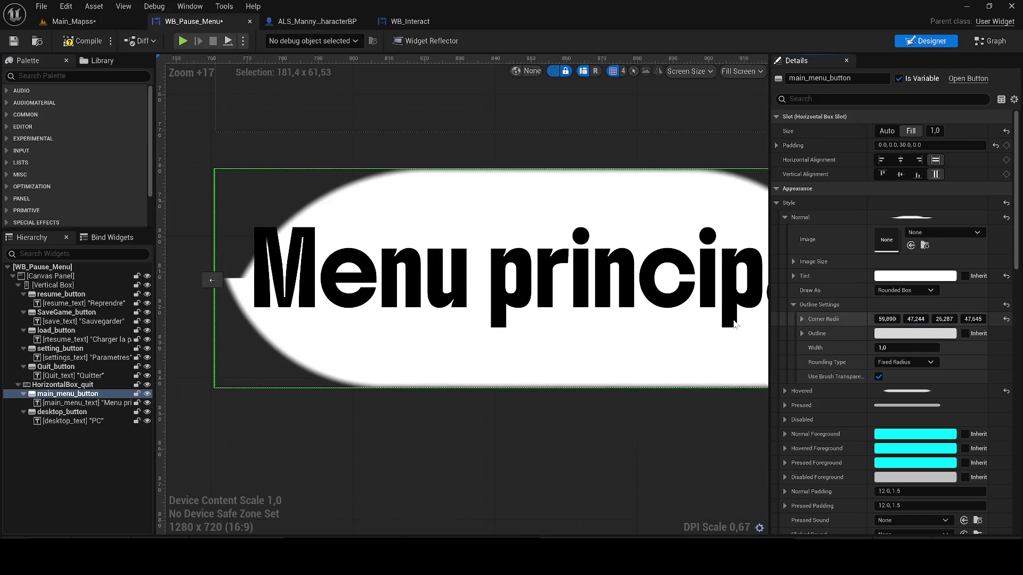
- Reduce the top-right corner radius further, review the lopsided shape, and save WB_Pause_Menu
scroll(582, 325, down, 1)
scroll(586, 323, down, 1)
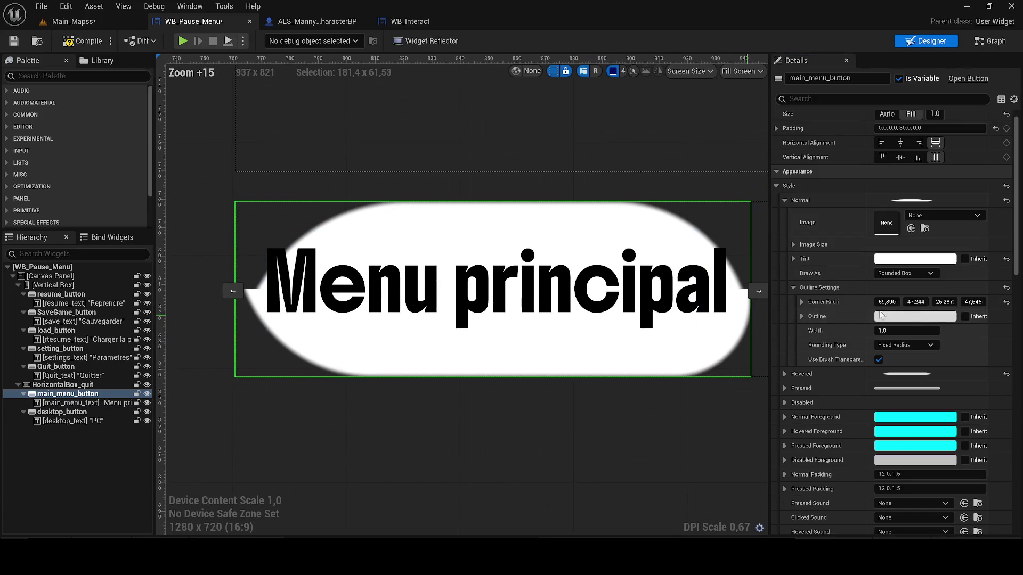
drag(916, 302, 880, 302)
click(597, 456)
scroll(597, 456, down, 5)
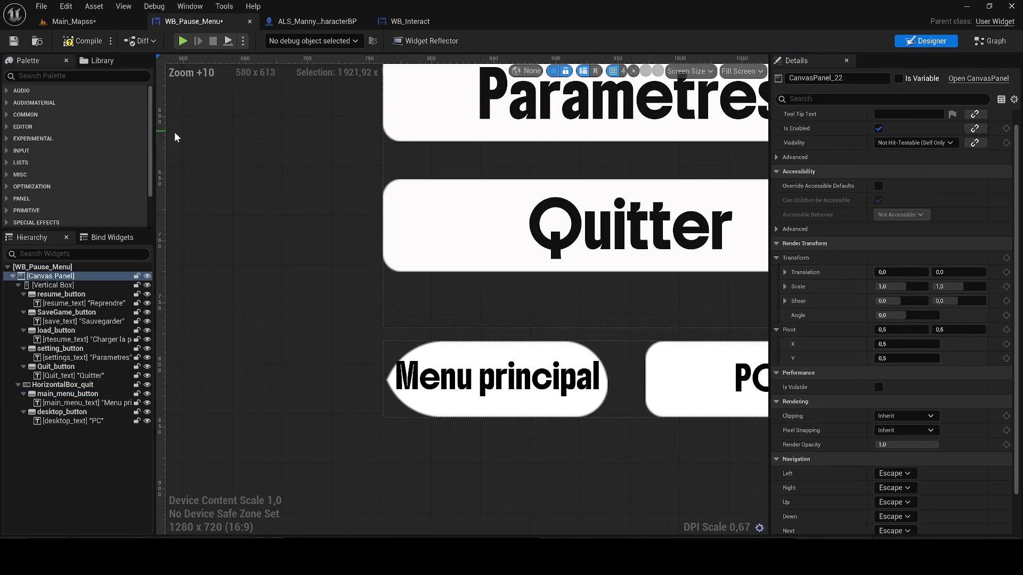
click(12, 42)
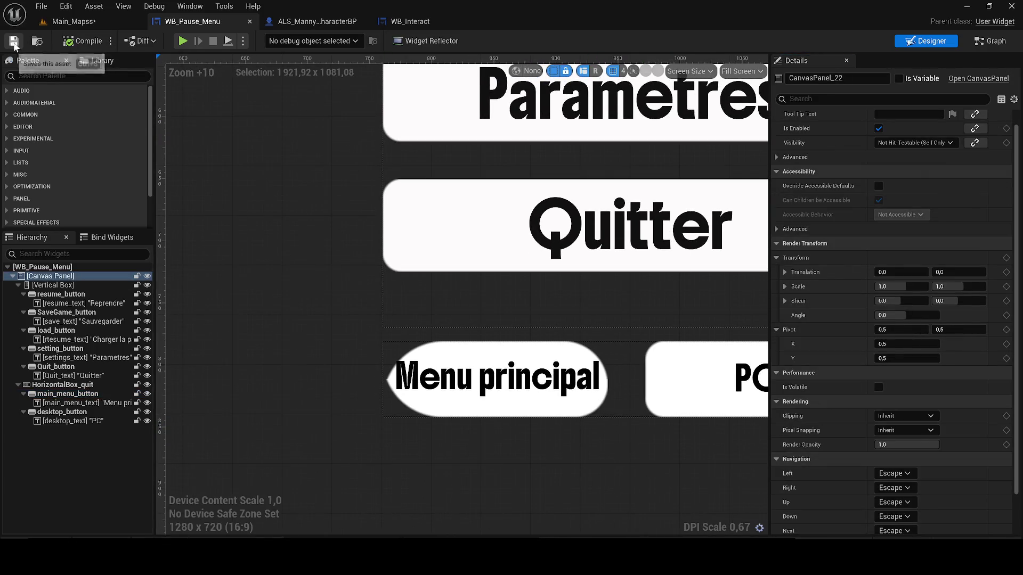
- Play-test Main_Mapss, check the in-game pause menu's Quitter choices, then return to WB_Pause_Menu
click(72, 22)
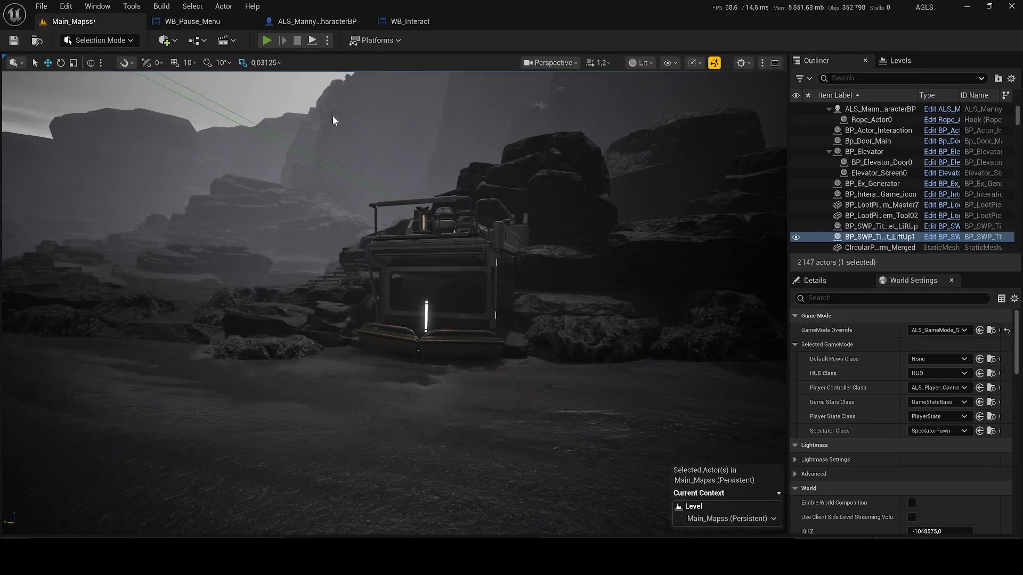
key(alt+p)
key(w)
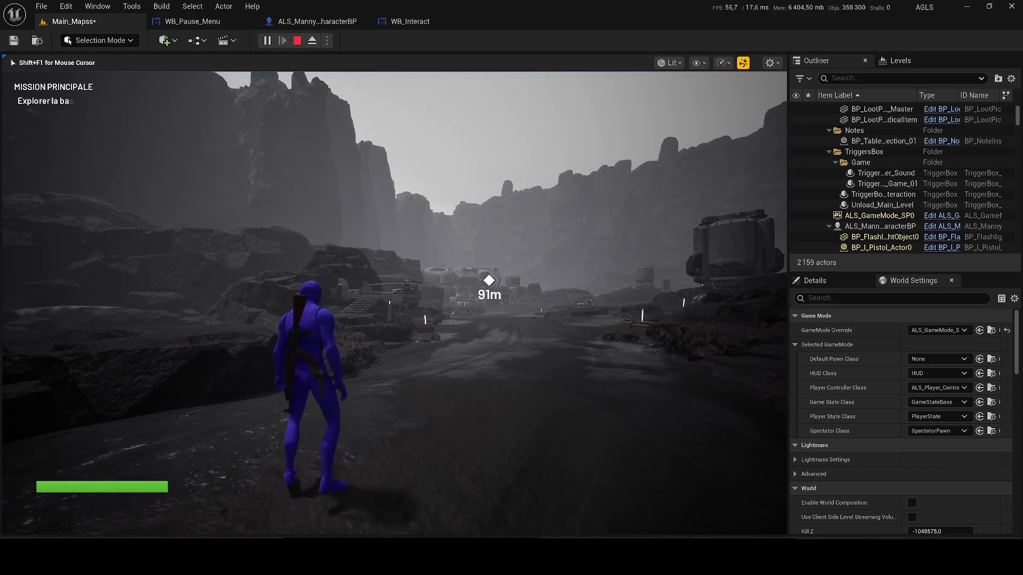
key(Escape)
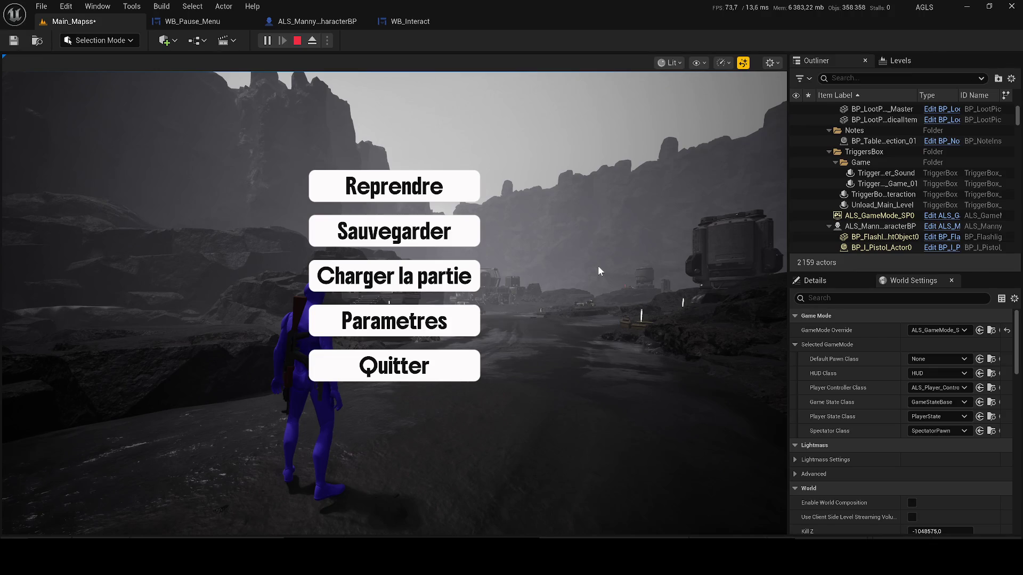
click(455, 363)
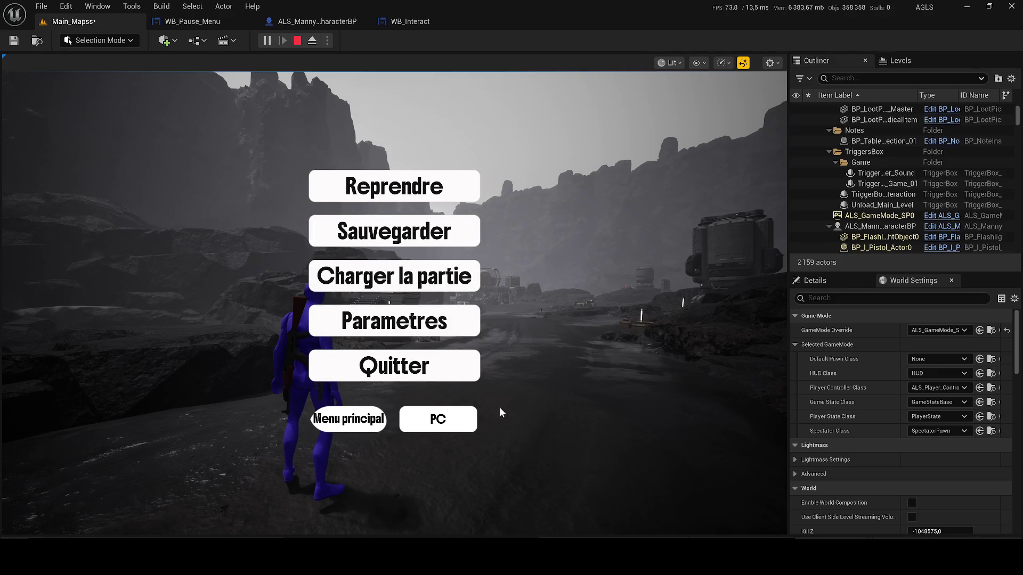
click(295, 42)
click(209, 24)
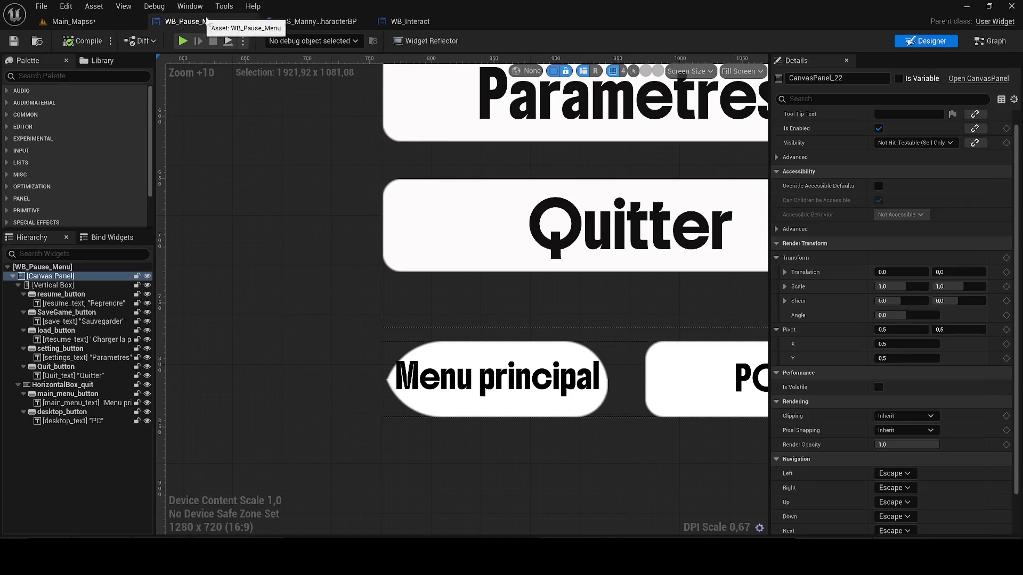
- Select all six pause-menu buttons, from SaveGame_button to desktop_button, together
click(75, 22)
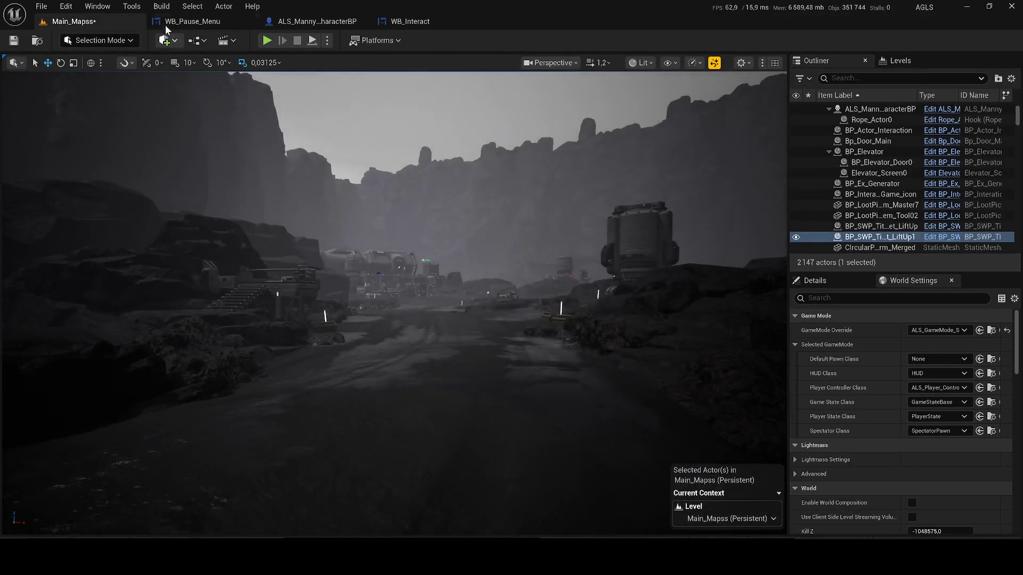
click(176, 22)
ctrl+click(64, 312)
ctrl+click(56, 330)
ctrl+click(60, 348)
ctrl+click(54, 368)
ctrl+click(57, 395)
ctrl+click(62, 412)
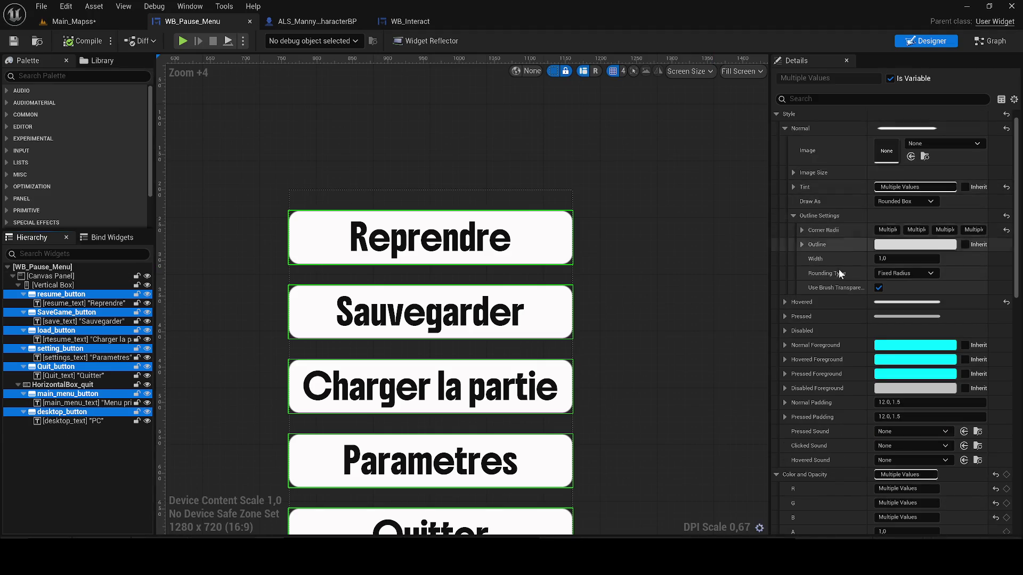
- Set the hovered-state outline corner radii of all buttons to 30
click(786, 302)
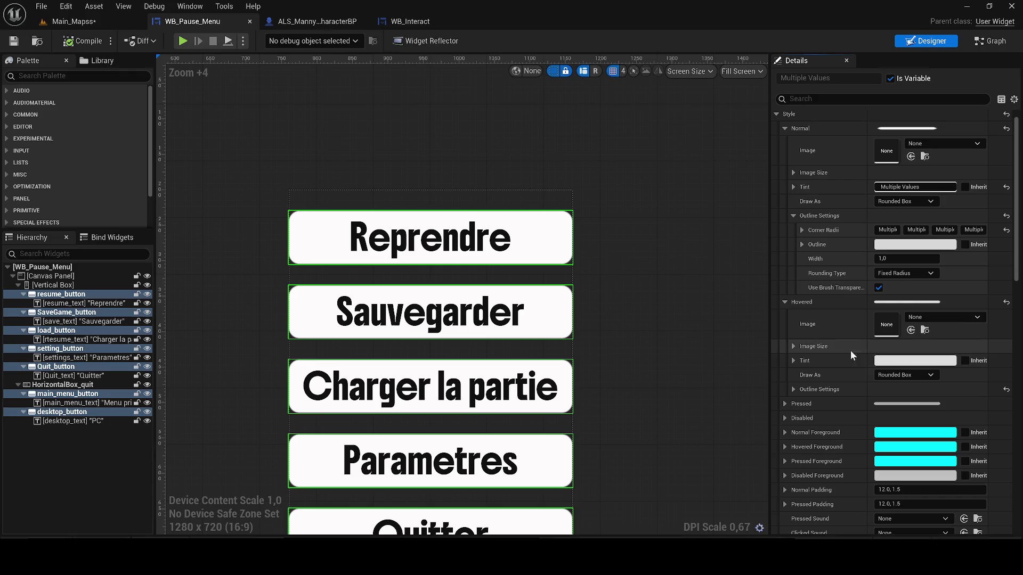
click(797, 389)
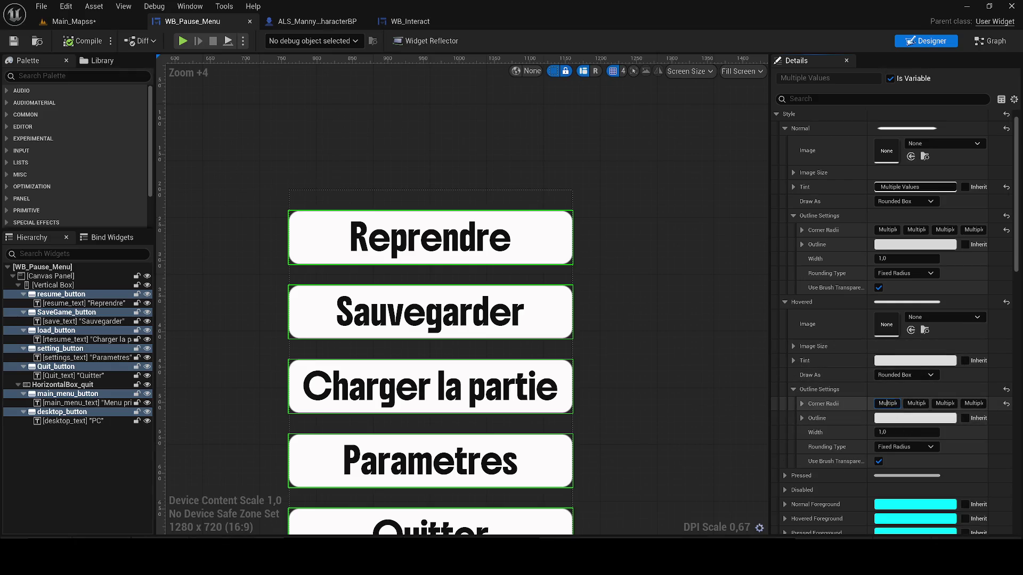
text(0)
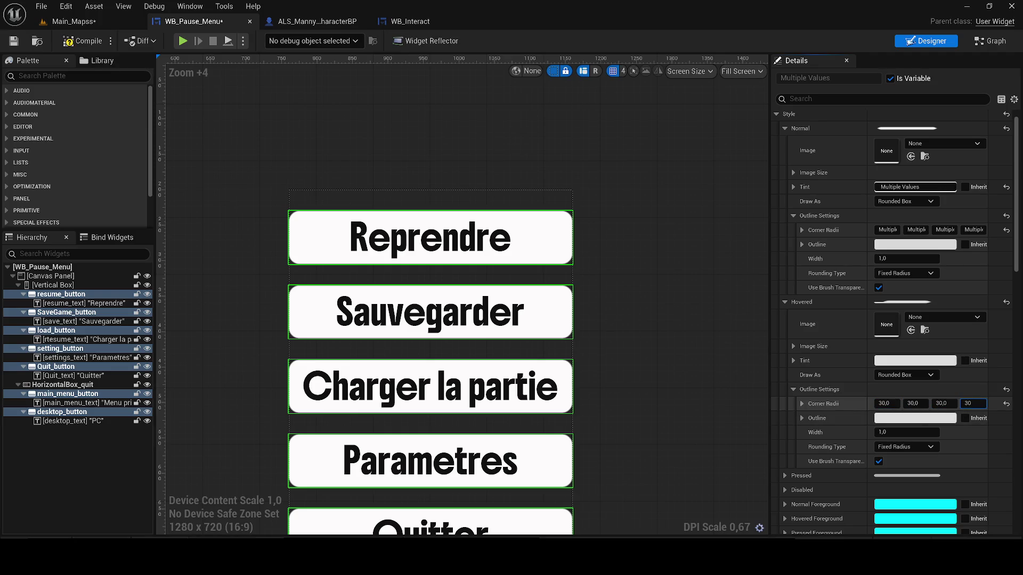
key(Return)
- Darken the hovered outline colour to a deeper grey, compile, and return to Main_Mapss
click(908, 418)
drag(830, 354, 832, 383)
click(830, 518)
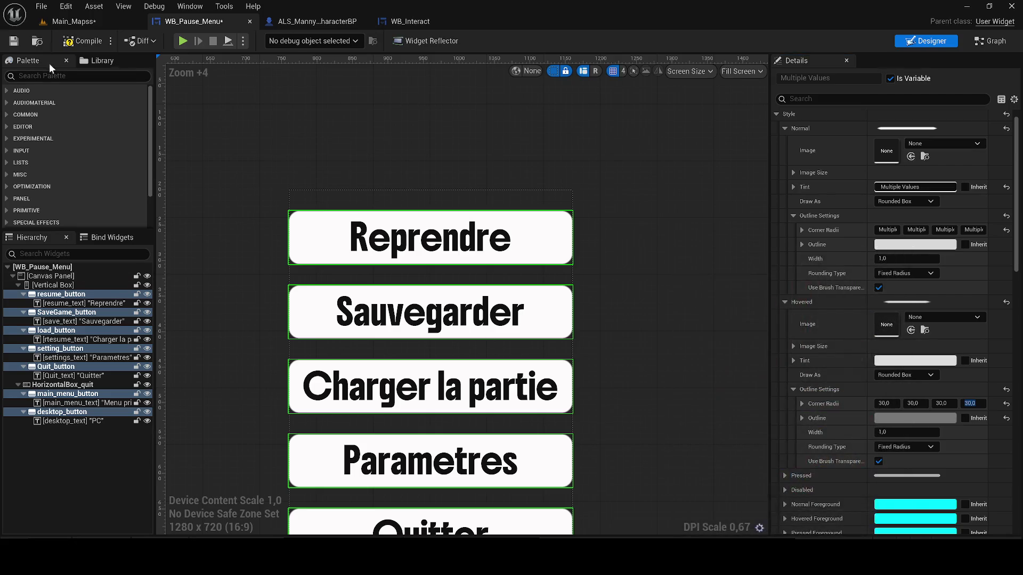
click(13, 41)
click(107, 21)
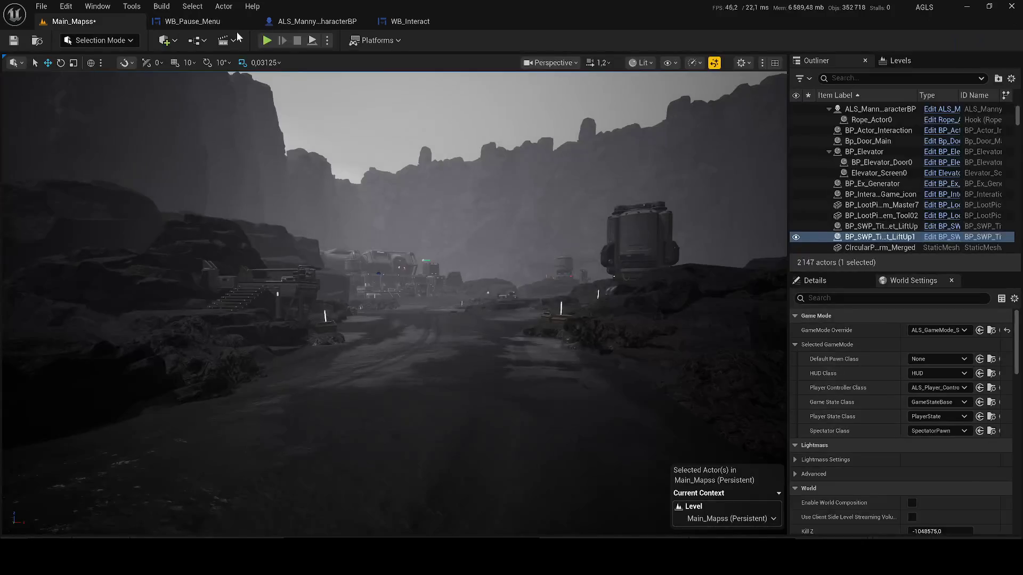
- Play-test the level and check the pause menu's grey hover state, then return to WB_Pause_Menu
key(alt+p)
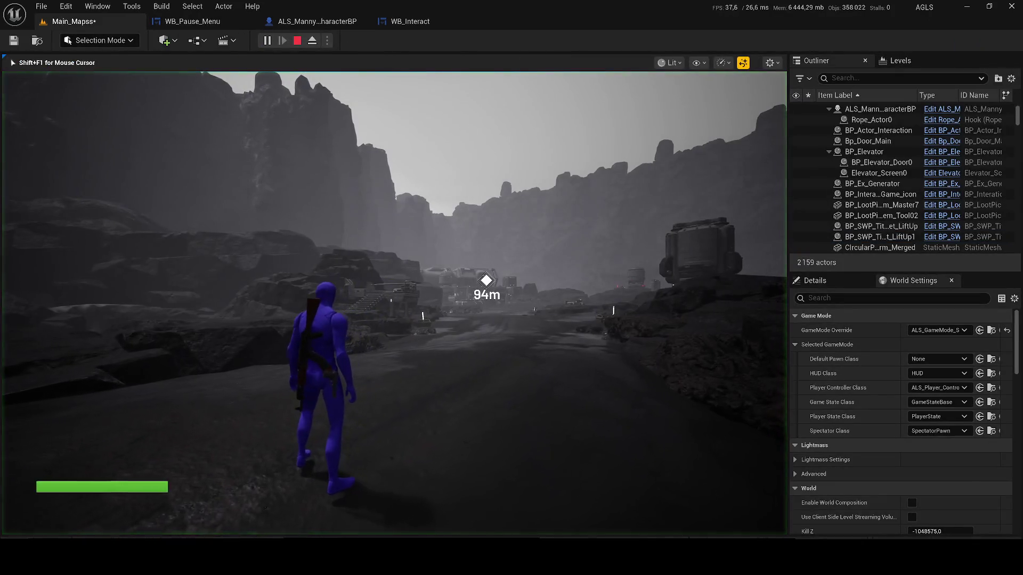
key(p)
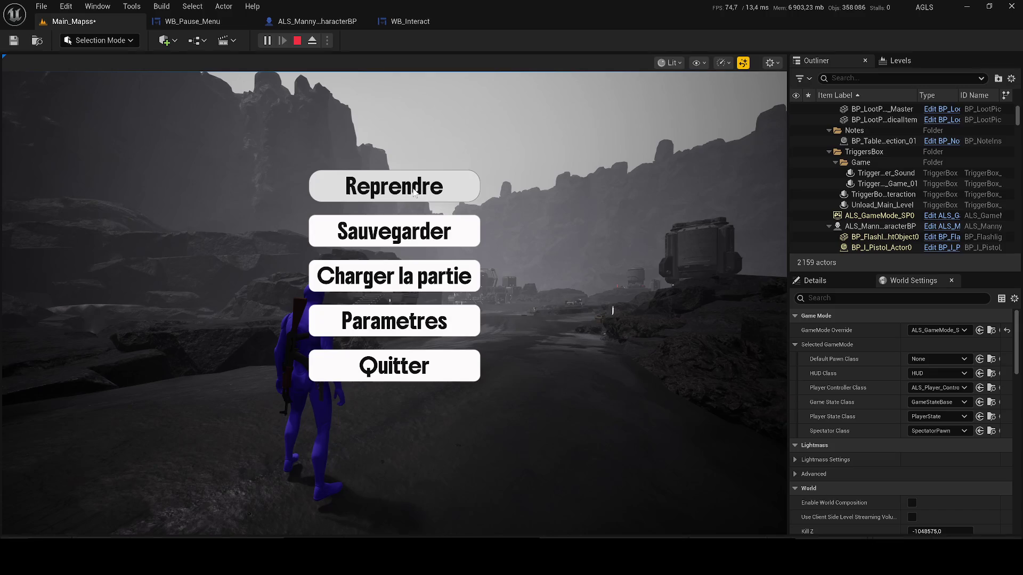
click(226, 22)
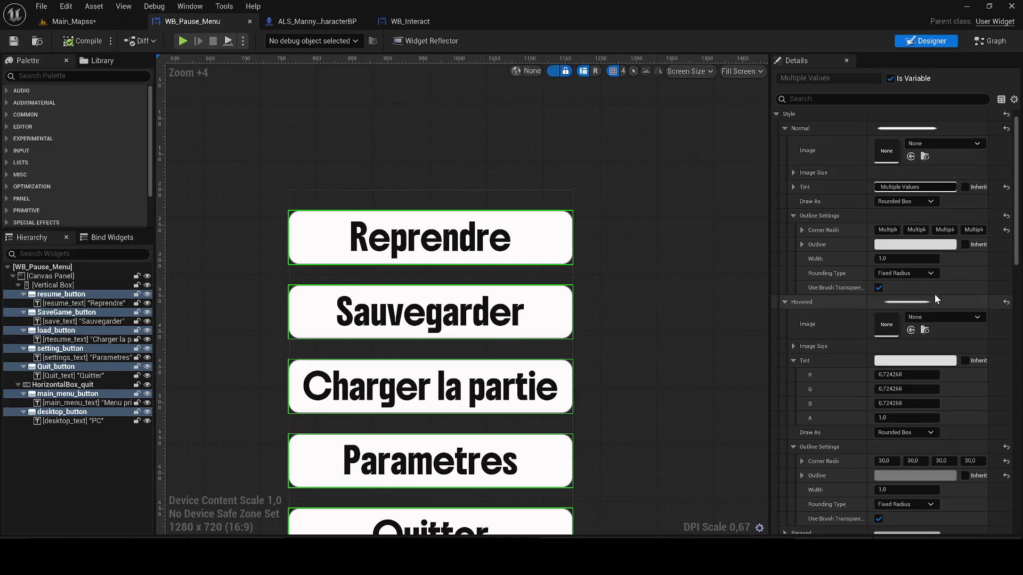
- Set all four normal-state corner radii of the pause buttons to 15
click(887, 231)
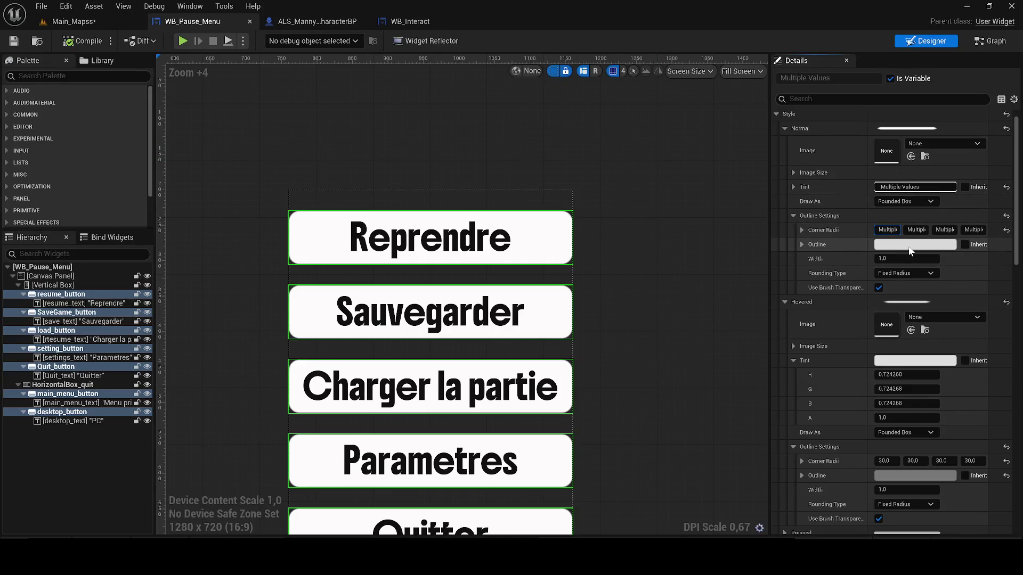
key(Tab)
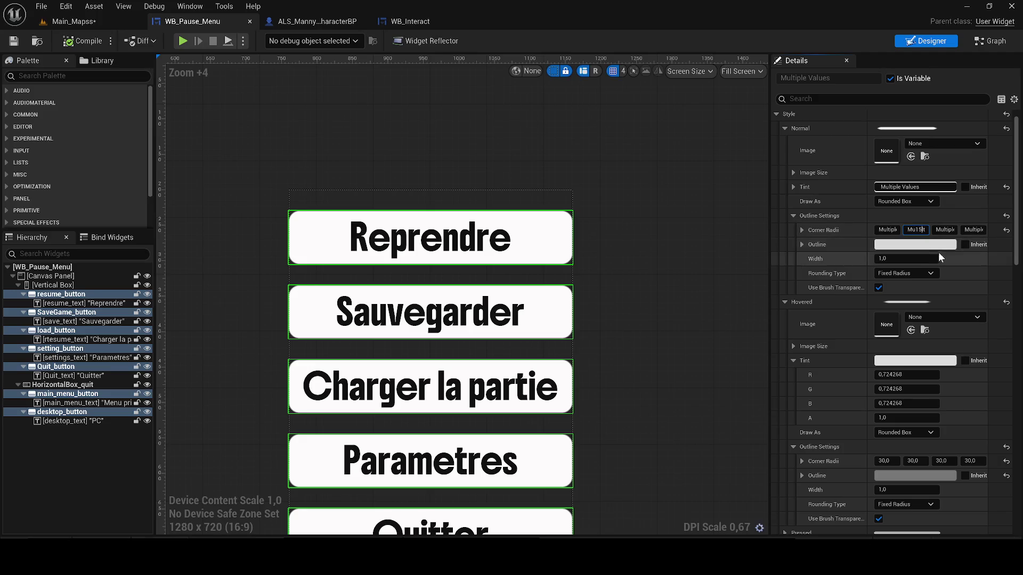
text(12)
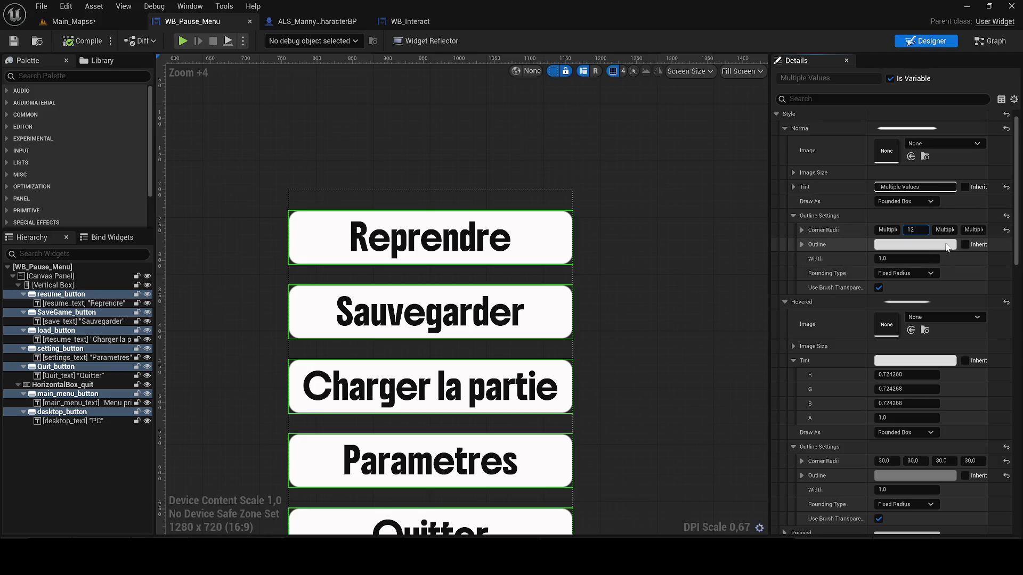
key(Tab)
text(15)
key(Return)
key(Tab)
text(15)
key(Tab)
text(15)
key(ctrl+a)
text(125)
key(Return)
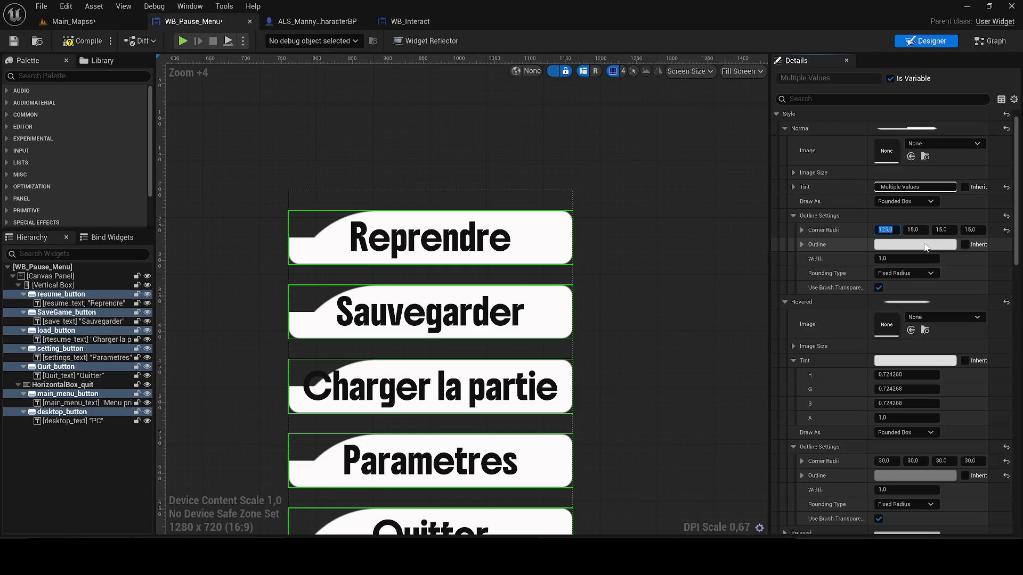
text(15)
key(Return)
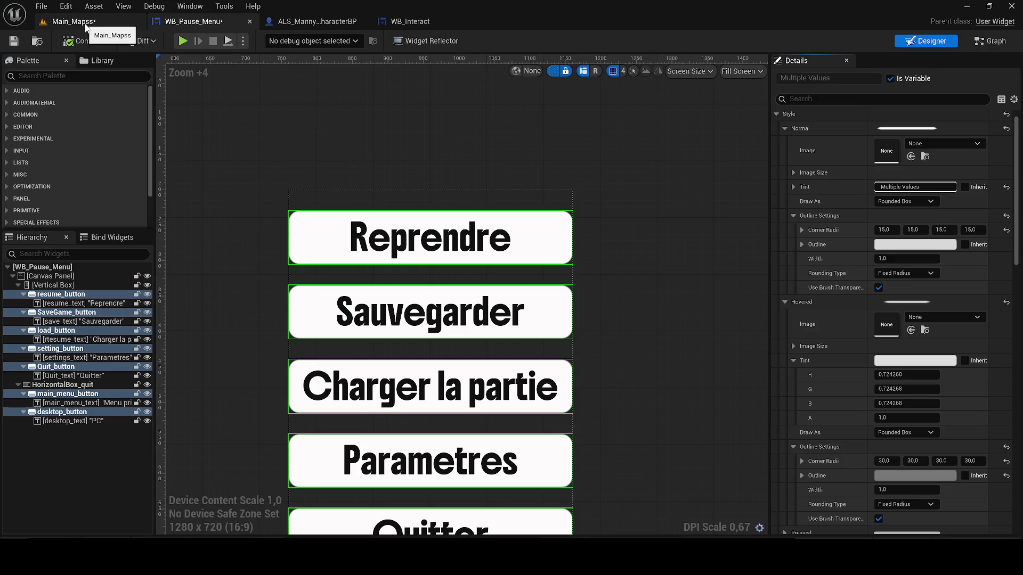
- Lower the hovered-state corner radii from 30 to 15
scroll(840, 203, up, 1)
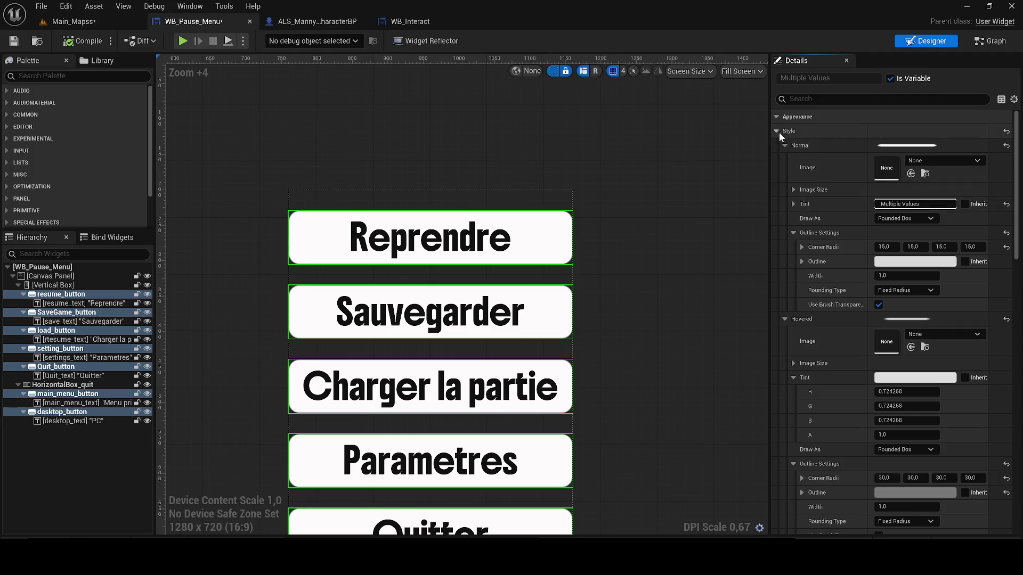
click(786, 144)
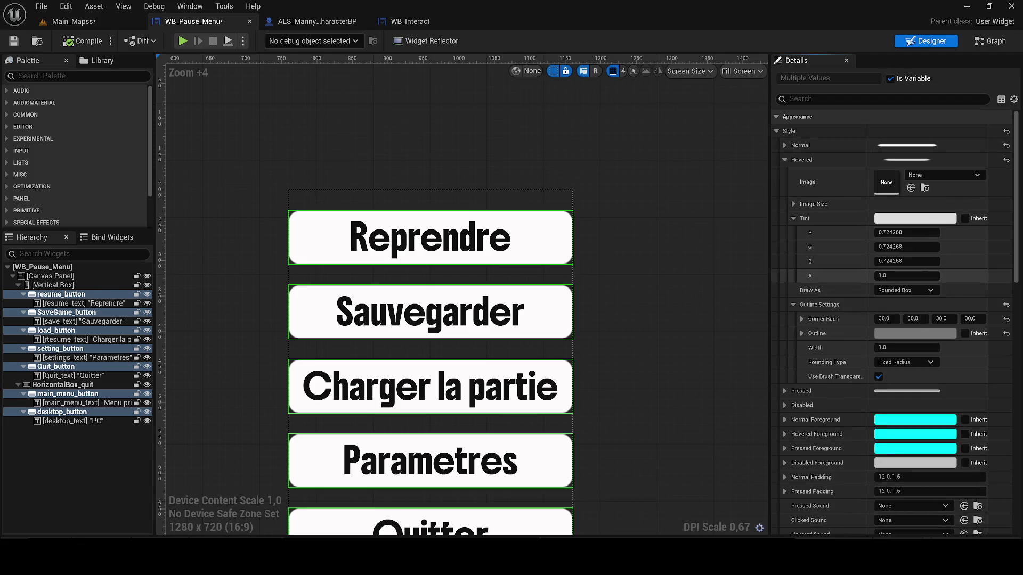
mouse_move(884, 318)
mouse_down()
mouse_move(919, 328)
mouse_move(901, 318)
mouse_move(953, 318)
mouse_up()
text(15)
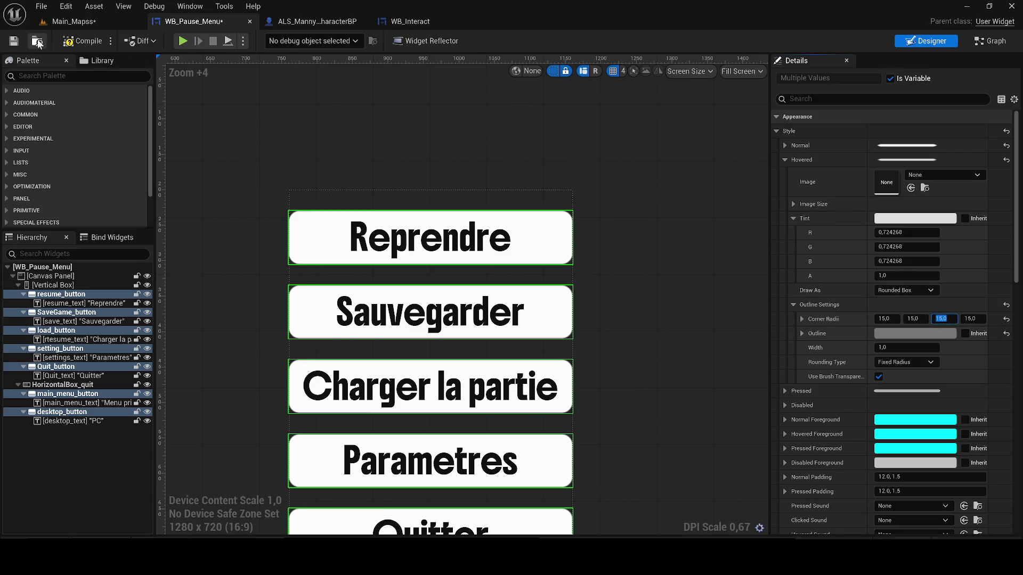
click(38, 42)
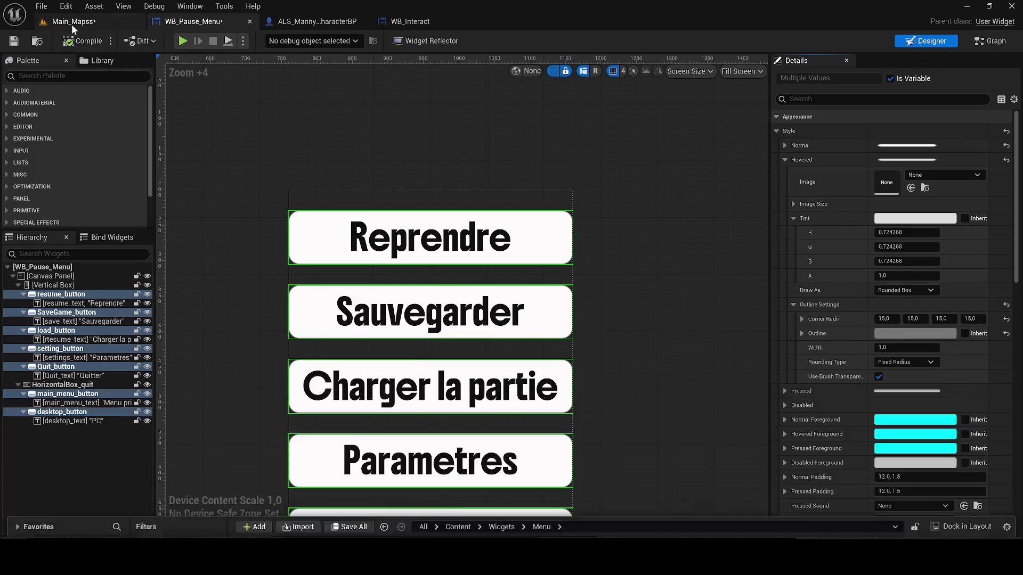
- Play-test the 15-radius pause menu, stop the session, and save the Main_Mapss level
click(69, 21)
key(alt+p)
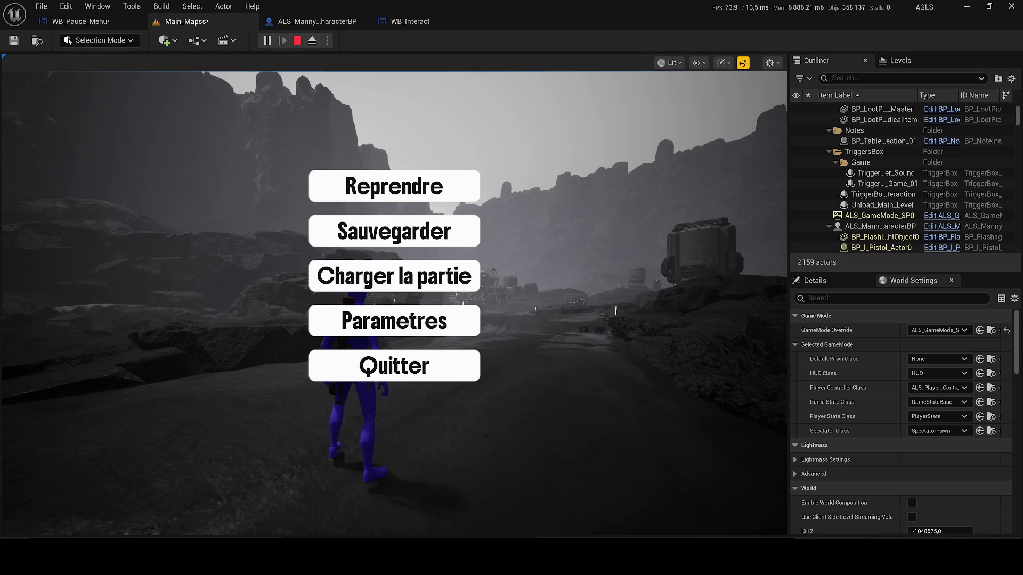
click(383, 188)
key(Escape)
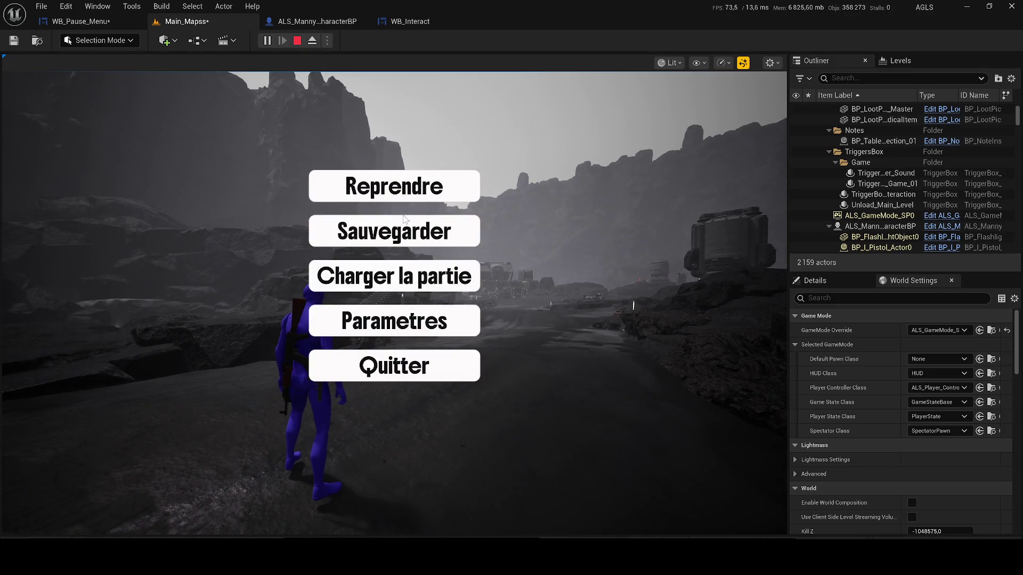
click(377, 366)
click(431, 419)
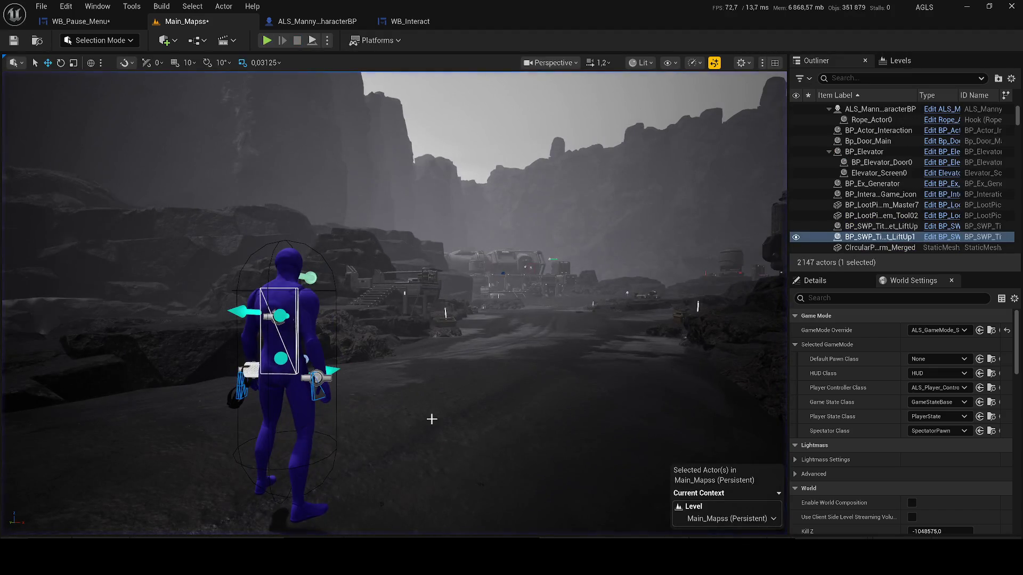
drag(164, 30, 75, 24)
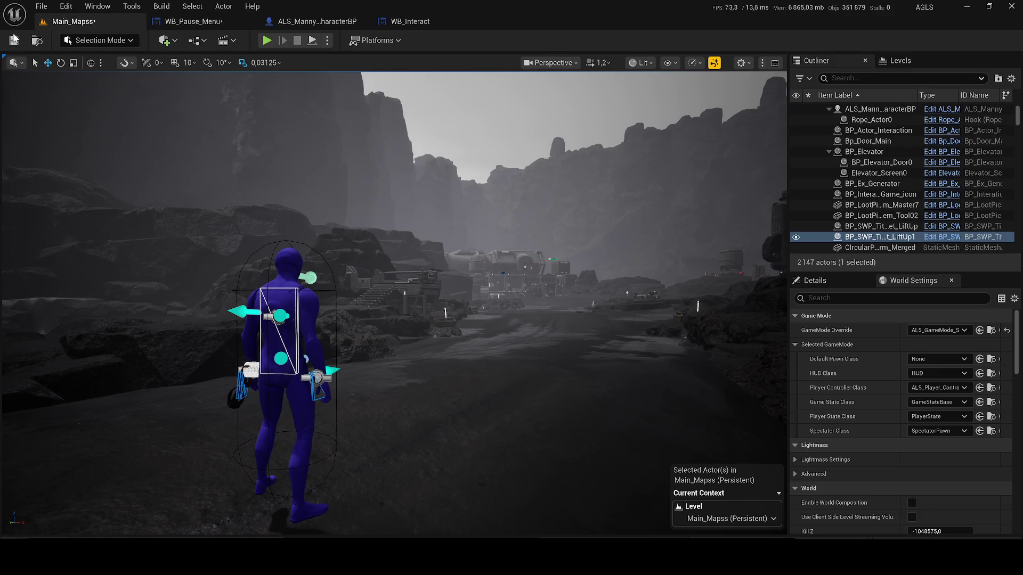
click(14, 40)
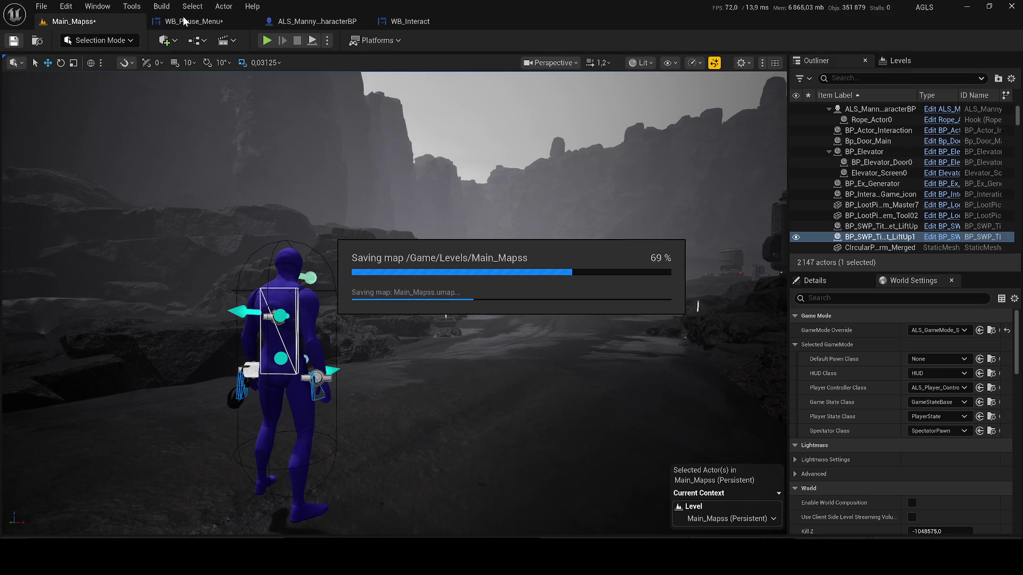
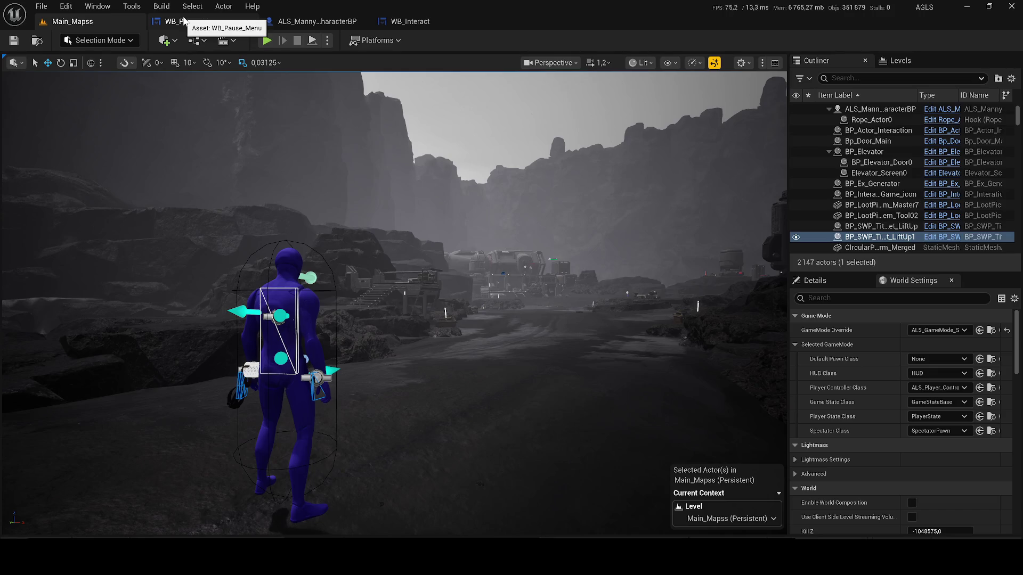
- Save the WB_Pause_Menu widget blueprint
click(183, 22)
click(13, 41)
scroll(324, 189, down, 8)
click(379, 175)
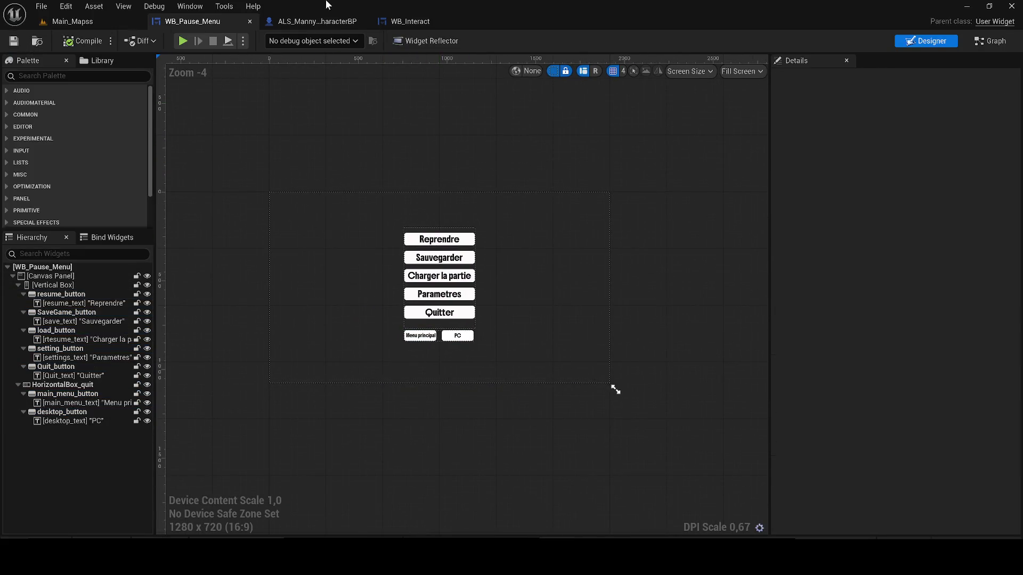
- Close the ALS_Manny and WB_Interact editors and bring up the Widgets/Menu content folder
click(362, 21)
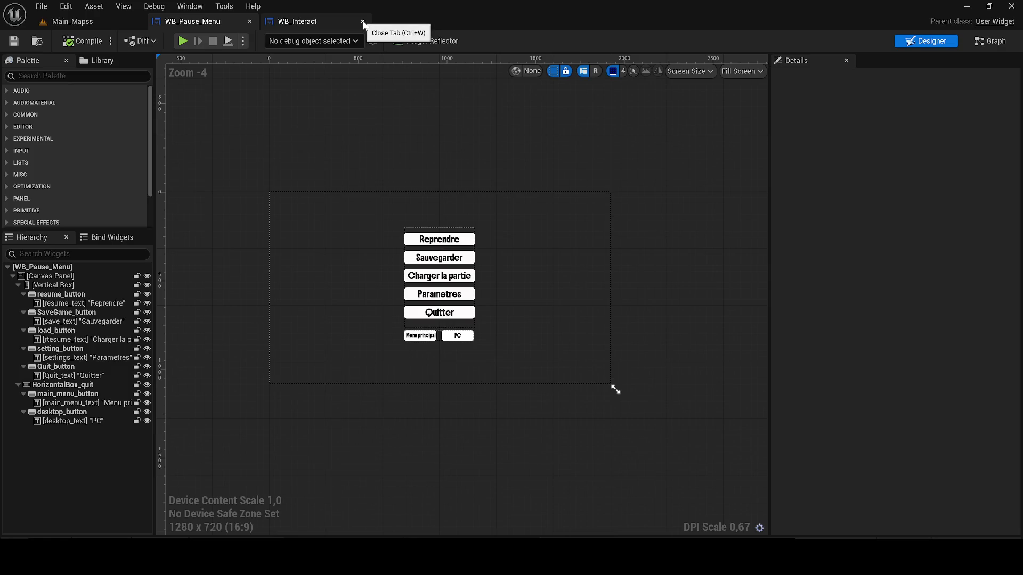
click(362, 21)
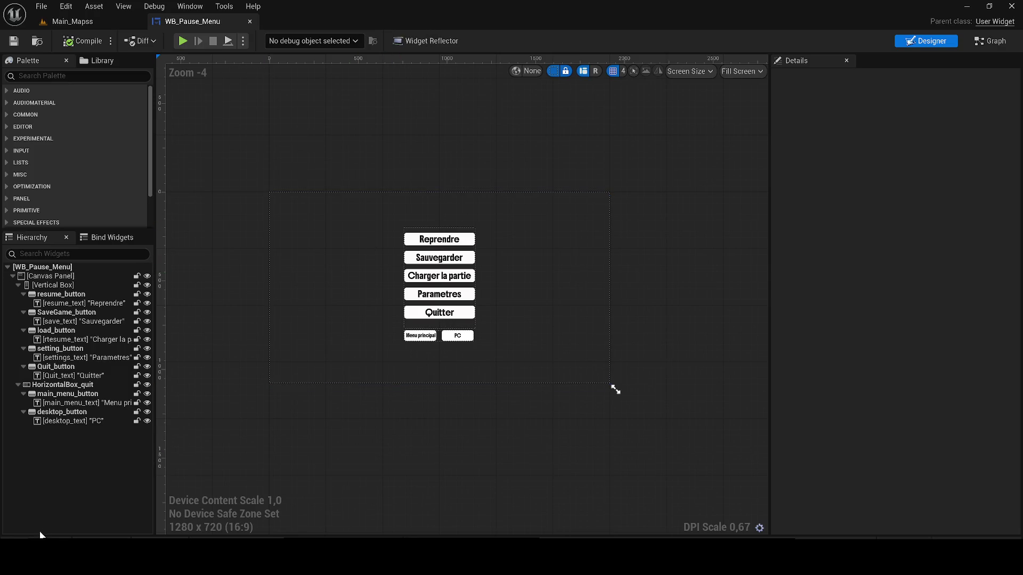
key(ctrl+space)
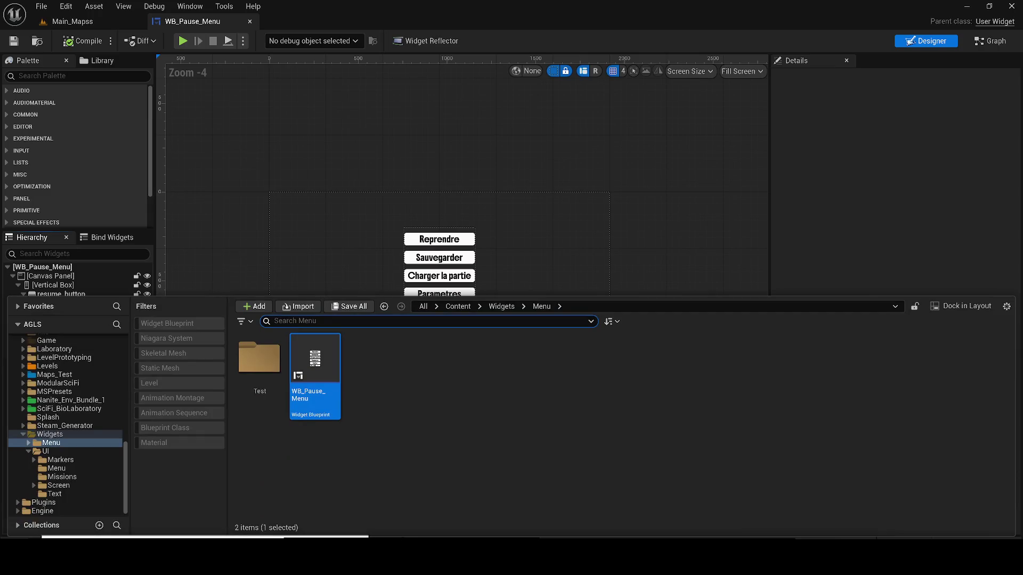
- Create a new User Widget blueprint in the Menu folder with the default name
right_click(432, 438)
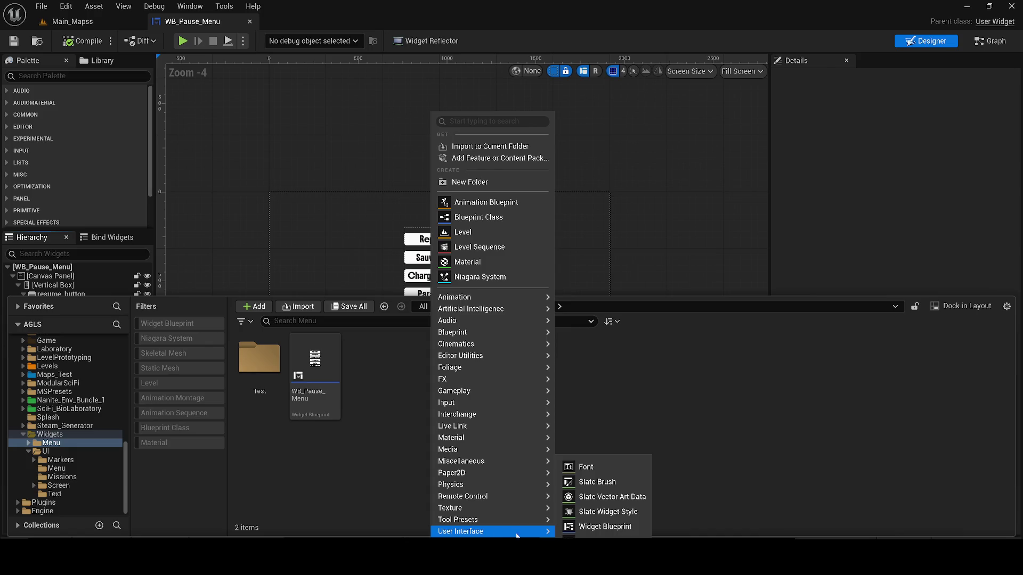
click(571, 530)
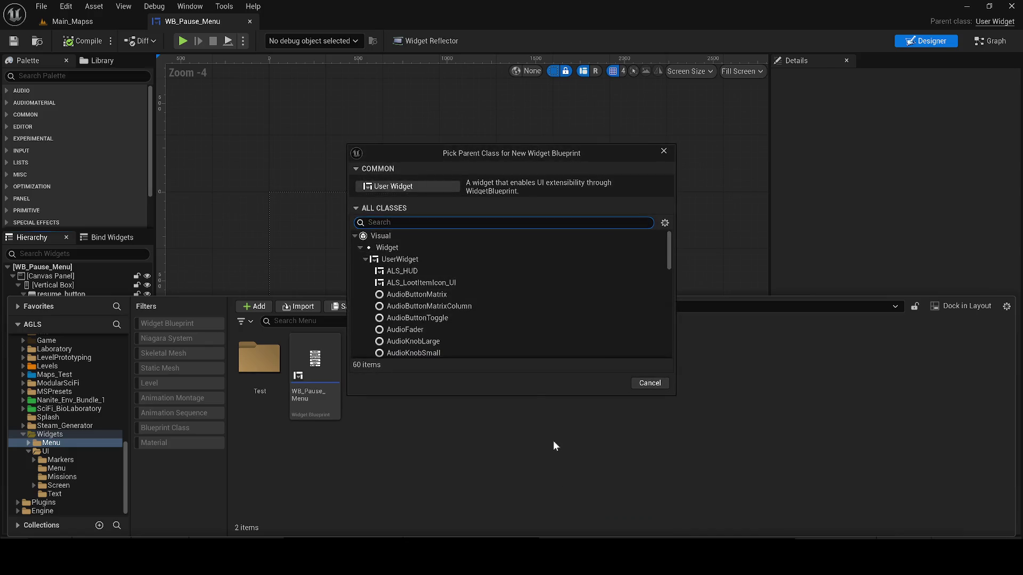
click(386, 183)
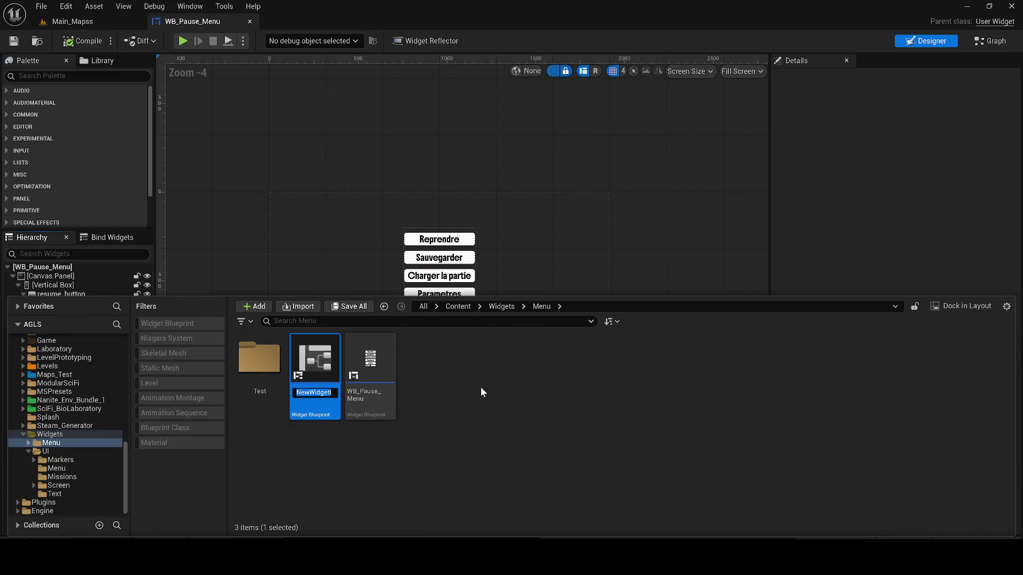
key(Return)
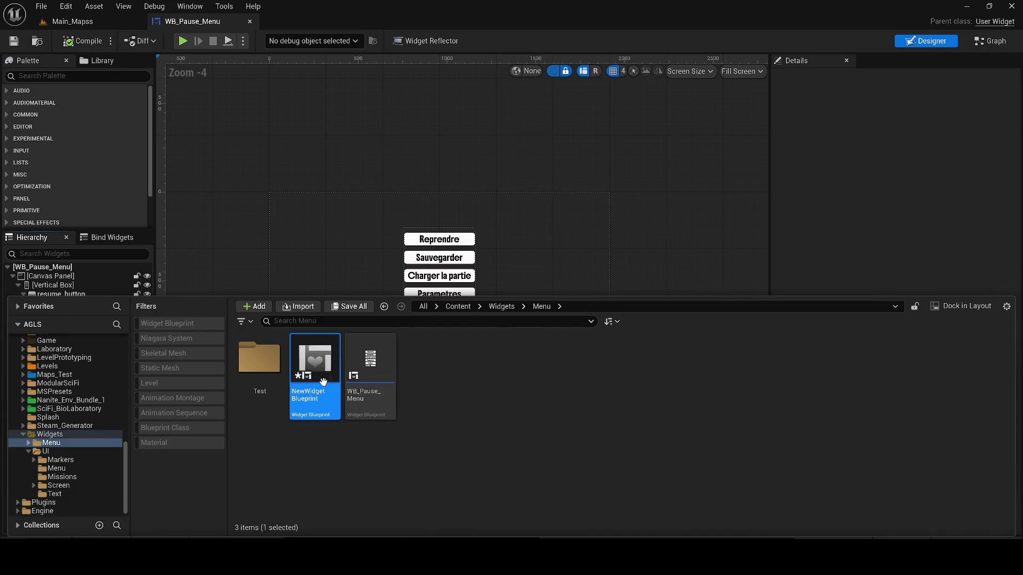
double_click(325, 386)
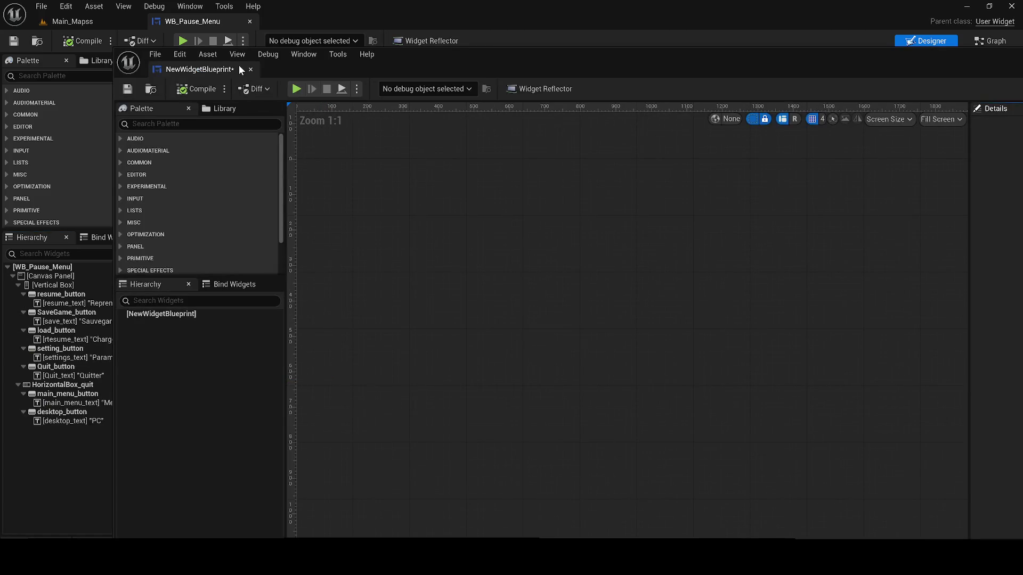
click(250, 70)
- Rename the new widget blueprint to WB_Credits
key(ctrl+space)
key(F2)
text(WB)
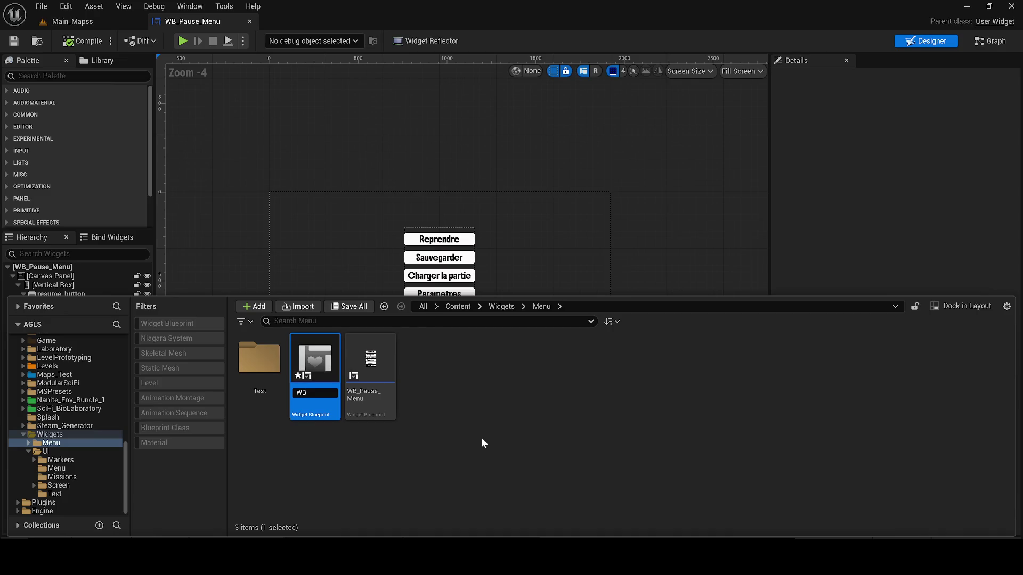
text(_Cred)
text(its)
key(Return)
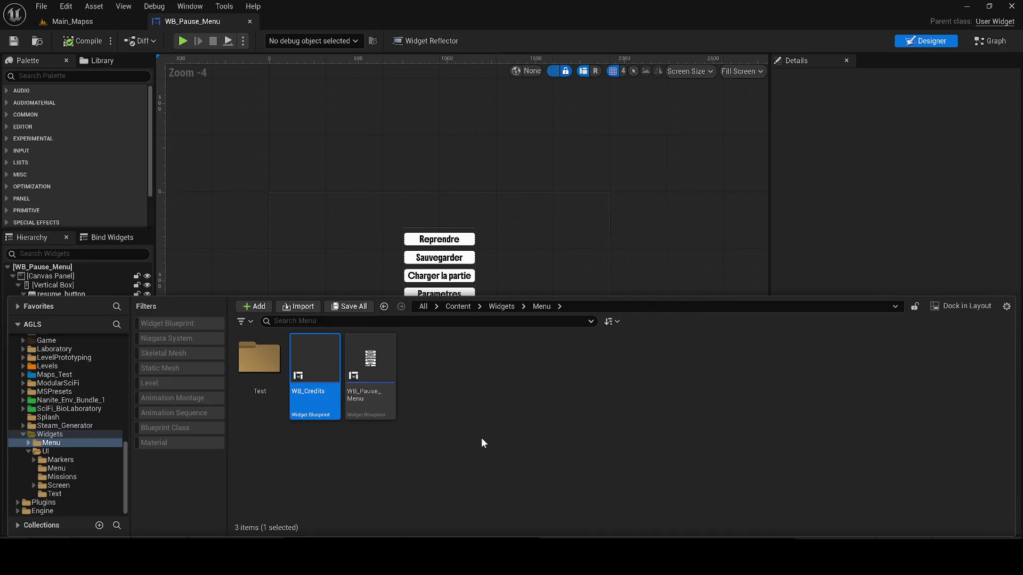
- Open WB_Credits and dock its editor into the main window
double_click(318, 367)
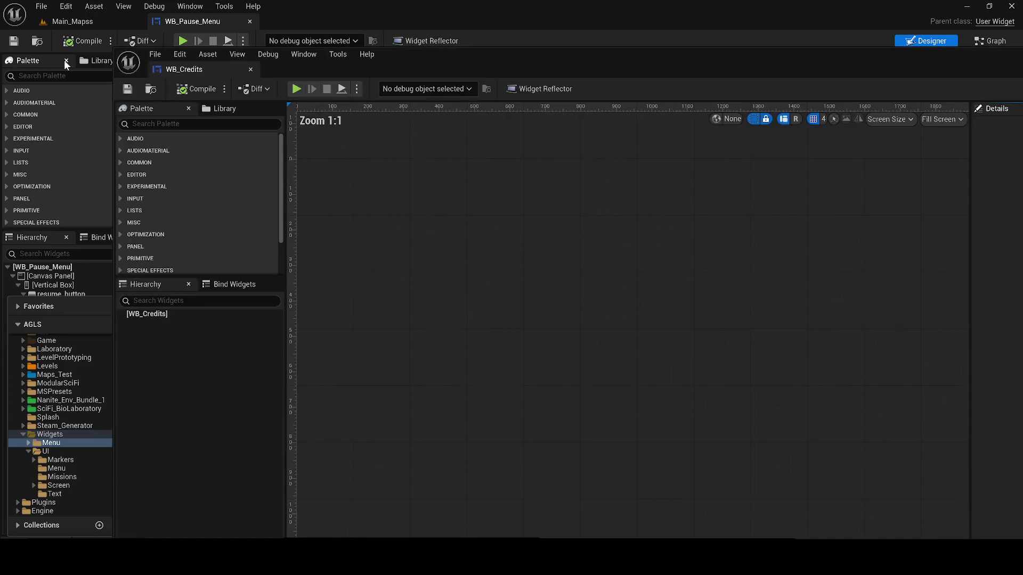
drag(159, 65, 292, 22)
click(67, 76)
- Search the palette for 'can' and place a Canvas Panel as the root widget
text(caz)
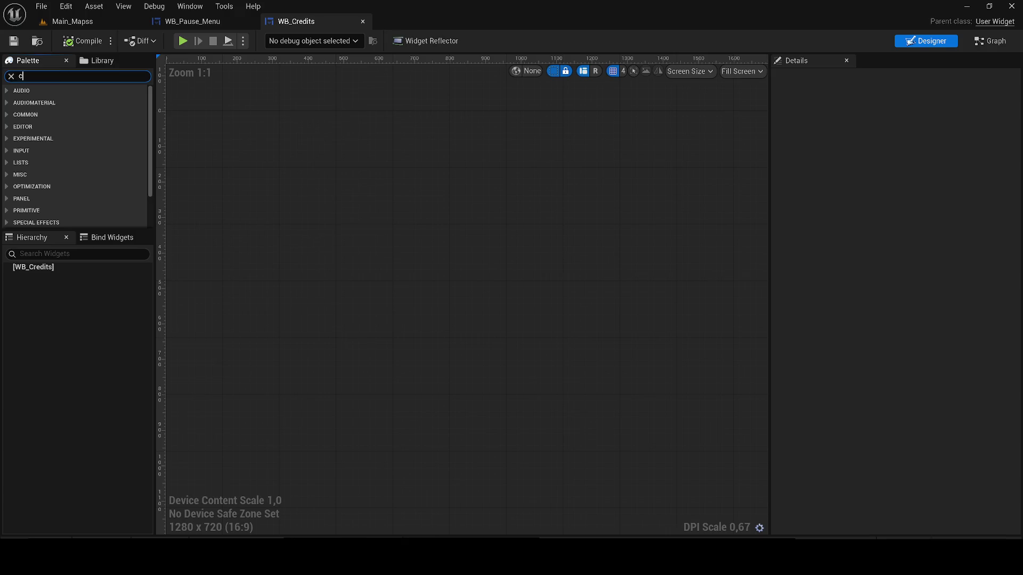
key(BackSpace)
text(n)
drag(85, 101, 183, 103)
click(10, 75)
scroll(305, 171, down, 3)
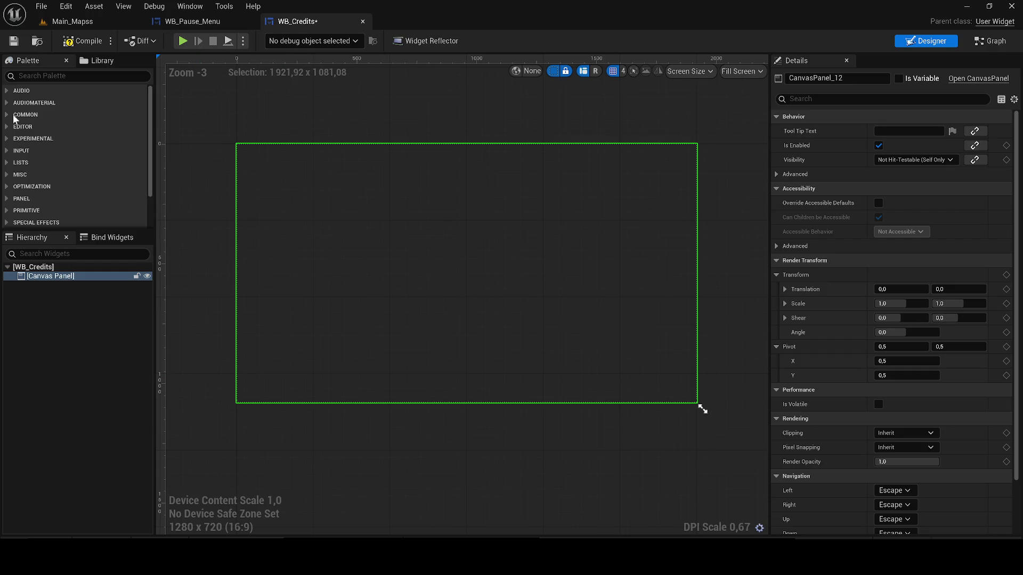
- Search the widget palette for text widgets
click(58, 75)
text(texs)
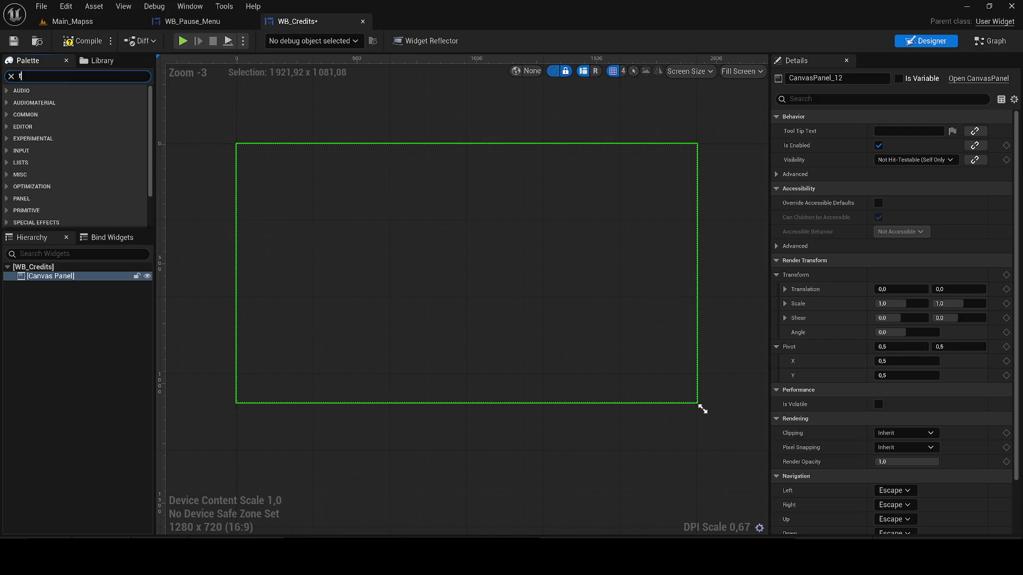
key(BackSpace)
- Add a Text widget onto the WB_Credits canvas
text(t)
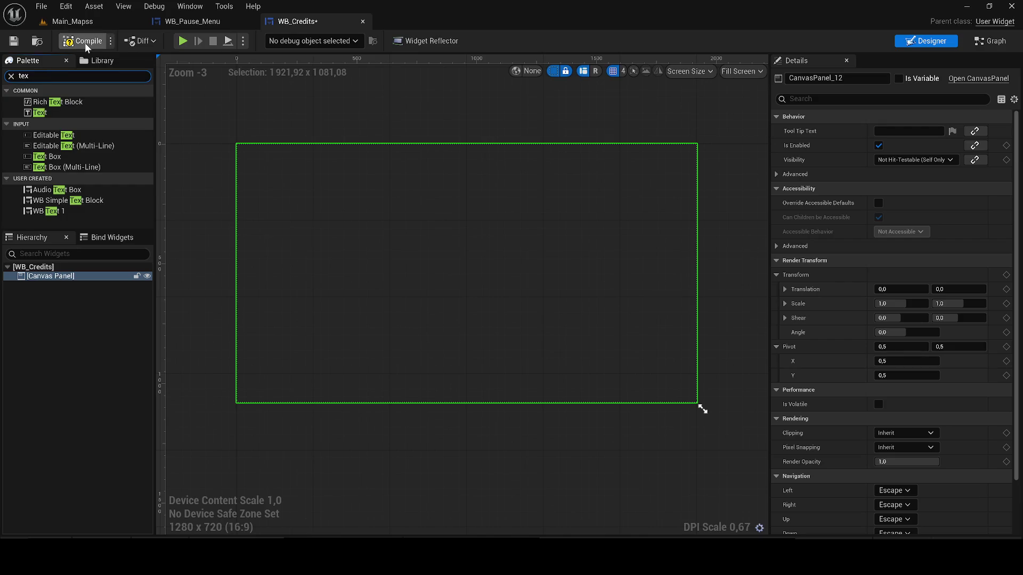
click(45, 113)
drag(46, 113, 389, 222)
- Centre the text: centre anchor, position 0, alignment 0.5 / 0.5
click(906, 131)
click(927, 150)
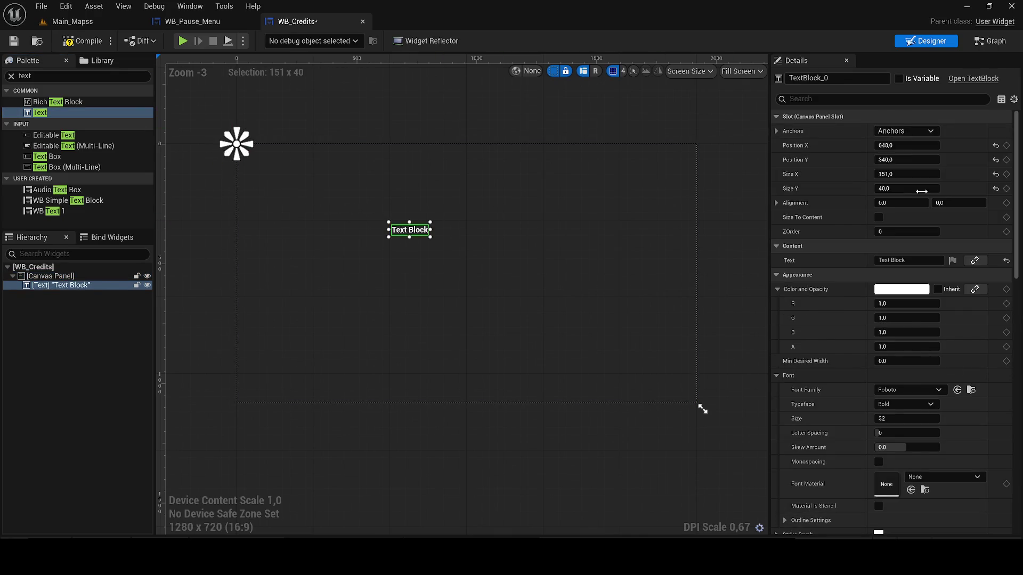
click(906, 145)
text(0)
text(0)
key(Return)
click(905, 203)
text(0,5)
key(Return)
click(959, 203)
text(0,5)
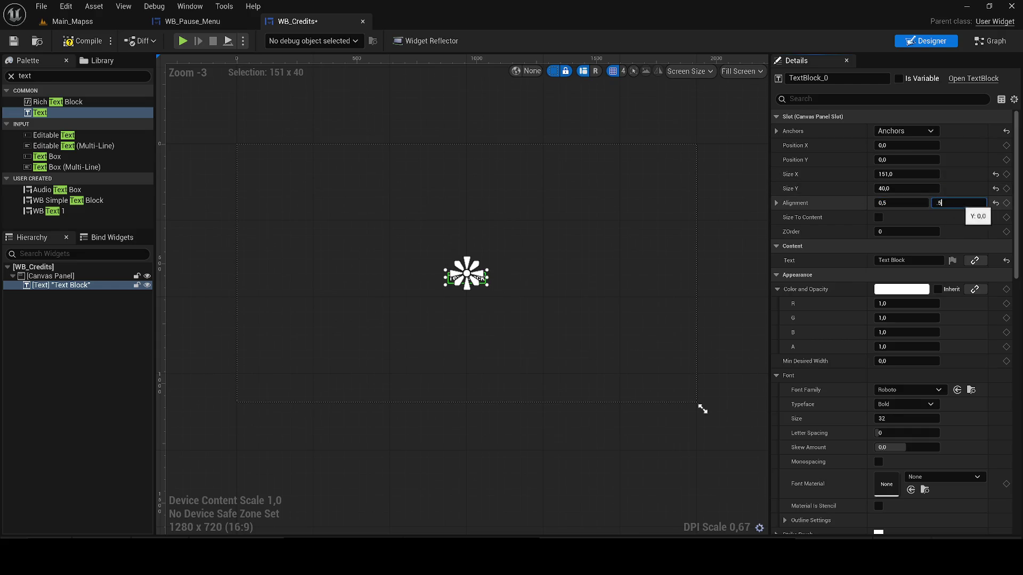
- Set the text to 'CREDITS' and enable Size To Content
click(906, 260)
text(CREDITS)
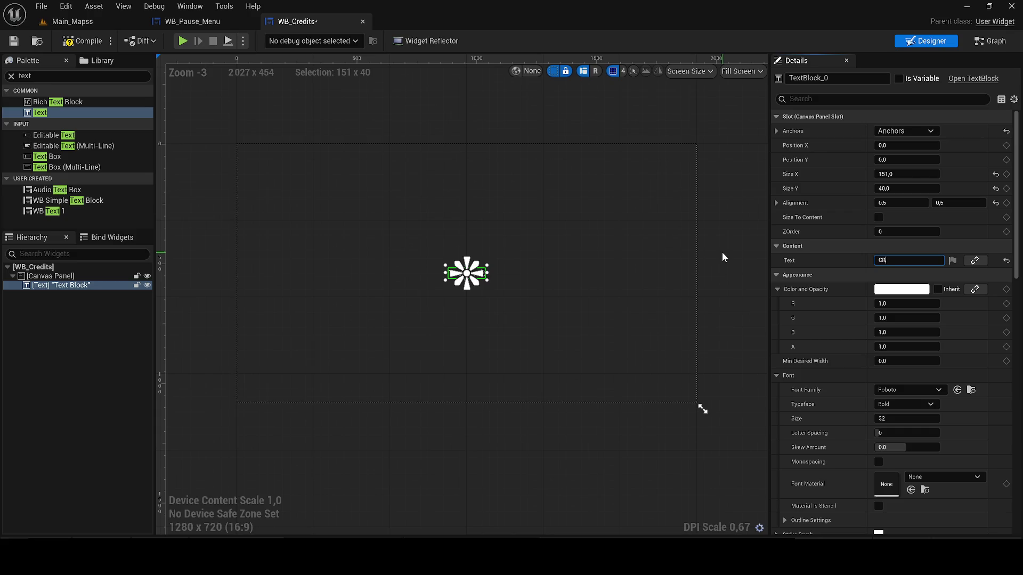
key(Return)
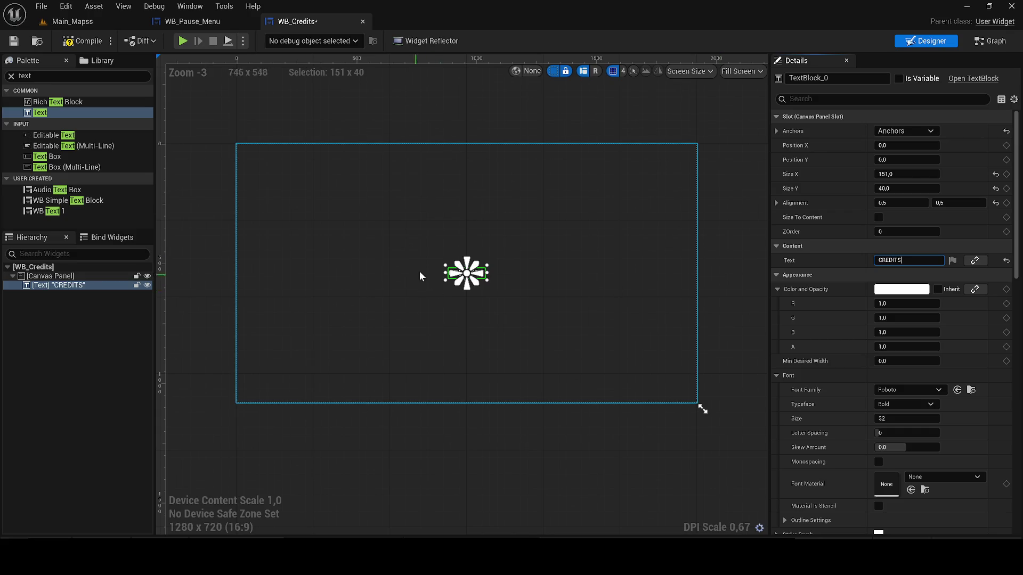
scroll(466, 282, up, 11)
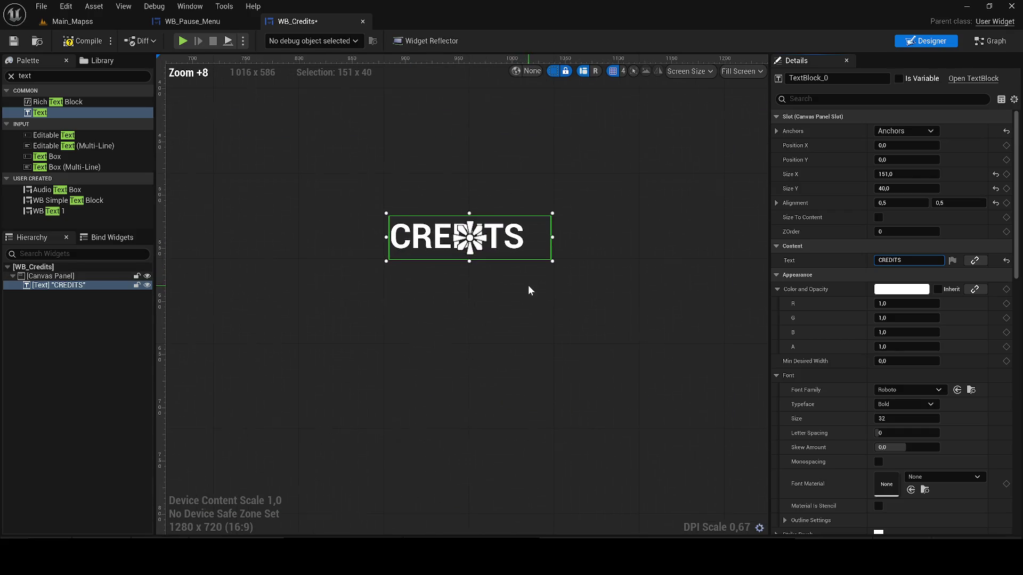
click(878, 217)
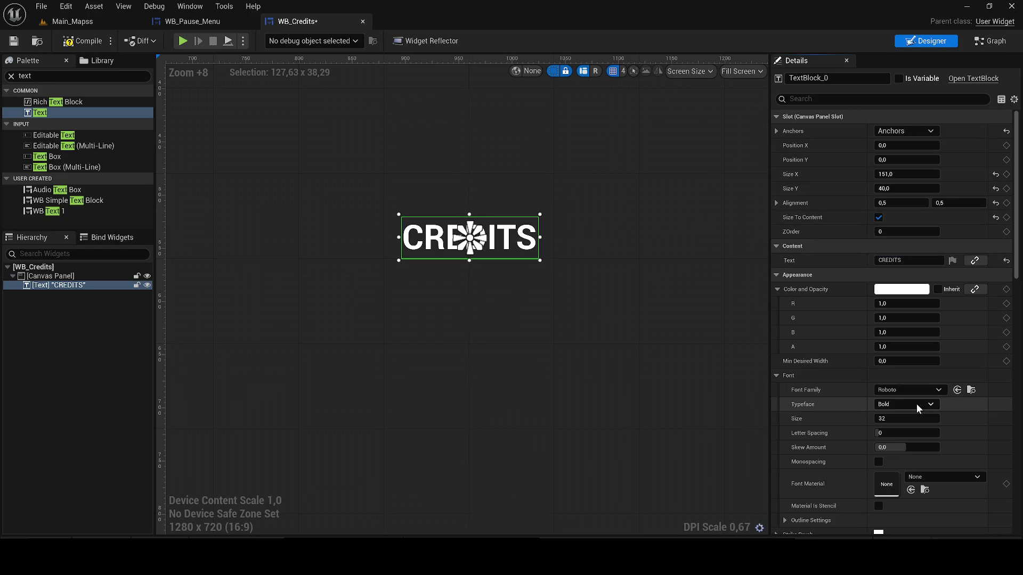
- Set the title font family to Boldonse-Regular_Font and compile the widget
click(916, 389)
click(949, 261)
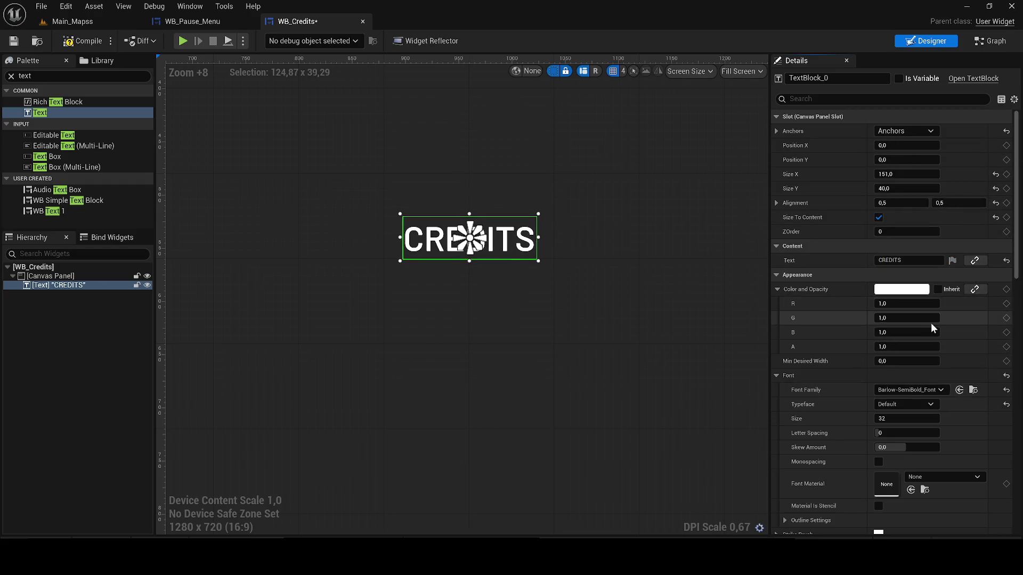
click(895, 393)
click(922, 266)
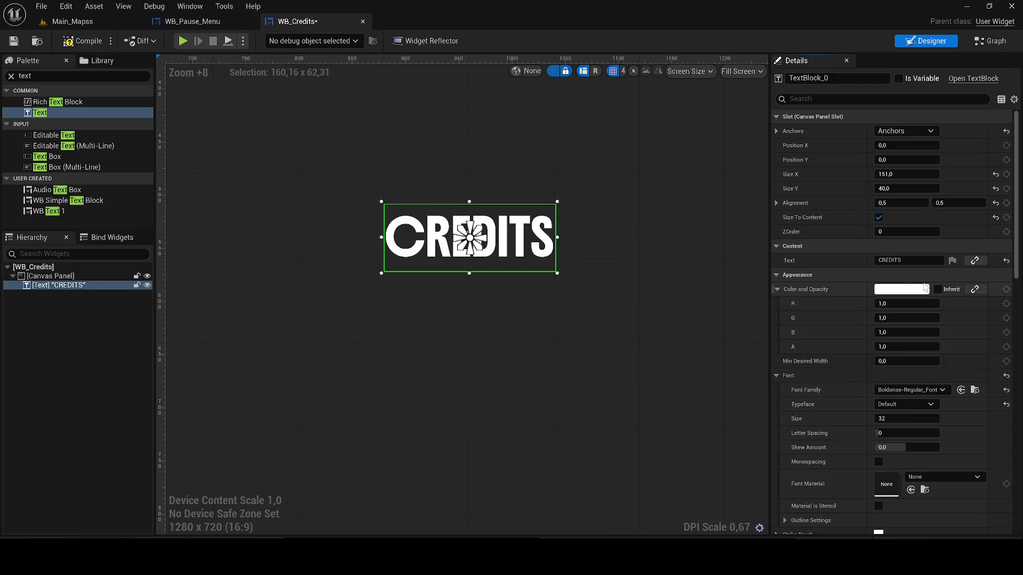
click(94, 47)
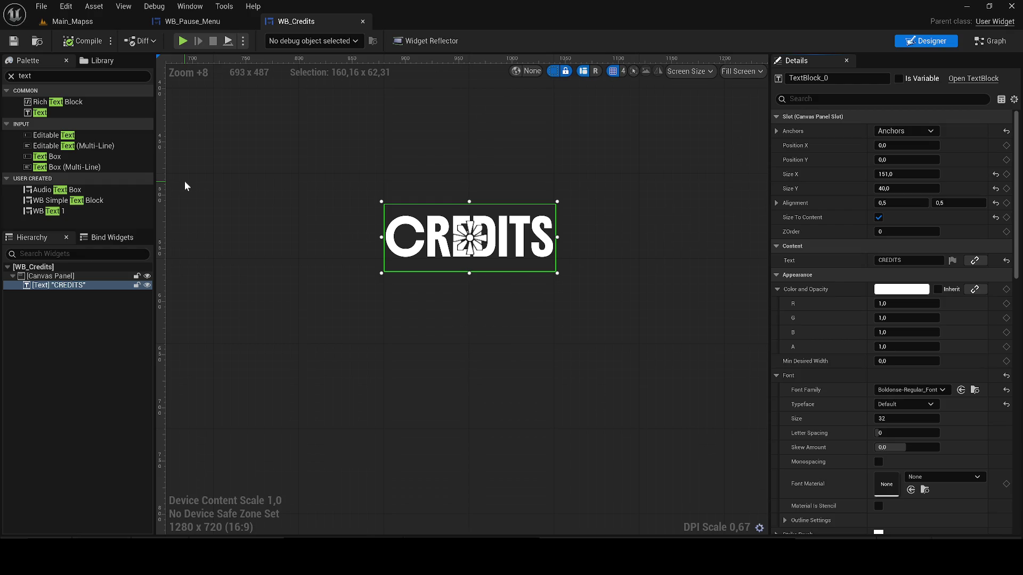
- Search 'BU' and place a Button below the CREDITS title
click(55, 78)
text(BU)
mouse_move(80, 126)
mouse_down()
mouse_move(436, 331)
mouse_move(412, 412)
mouse_move(398, 412)
mouse_up()
scroll(491, 350, down, 10)
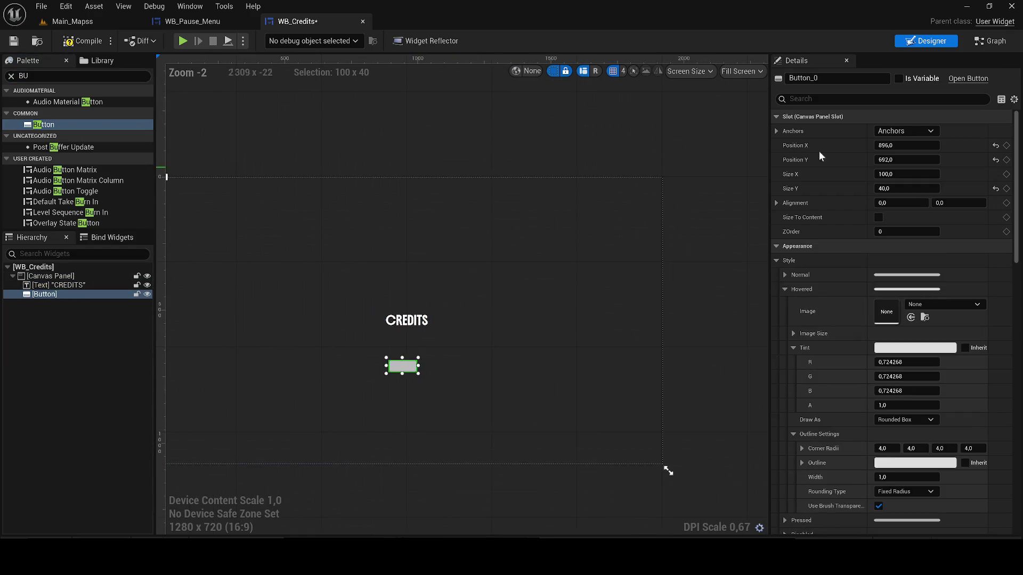
- Anchor the button bottom-centre with position 0,0 and horizontal alignment 0.5
click(905, 131)
click(929, 234)
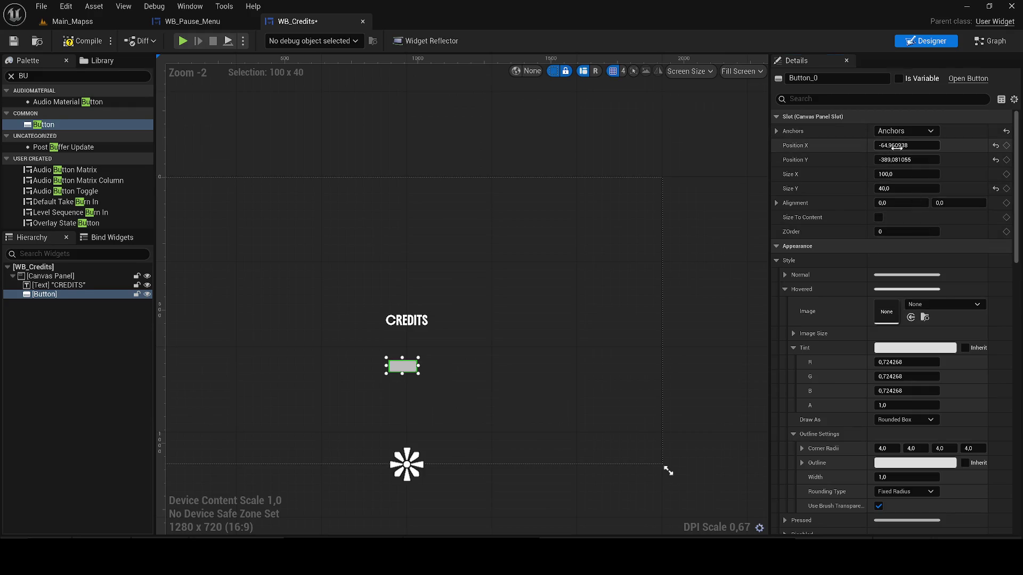
click(896, 146)
text(0)
click(895, 160)
text(0)
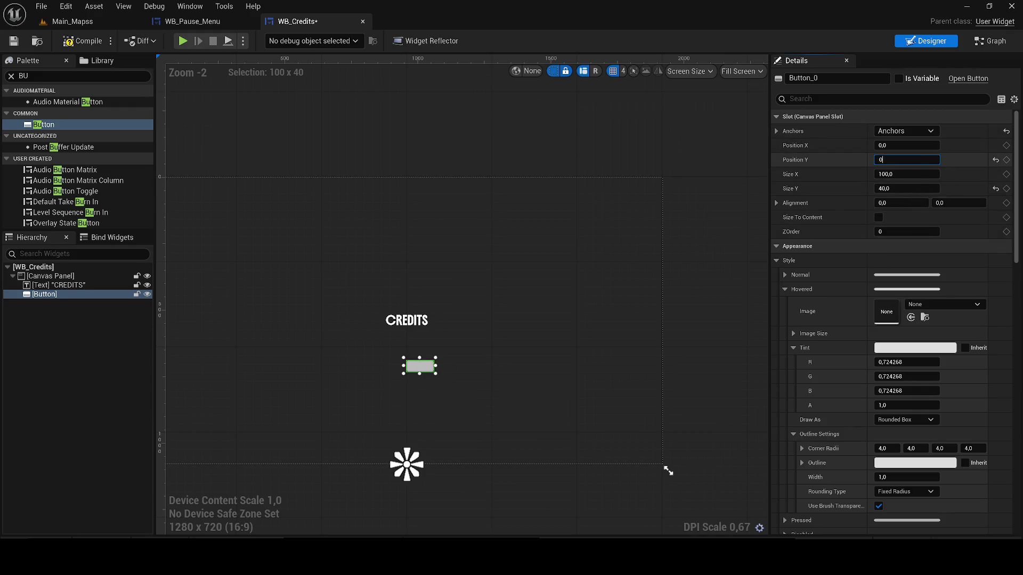
key(Return)
click(900, 203)
text(0,5)
key(Return)
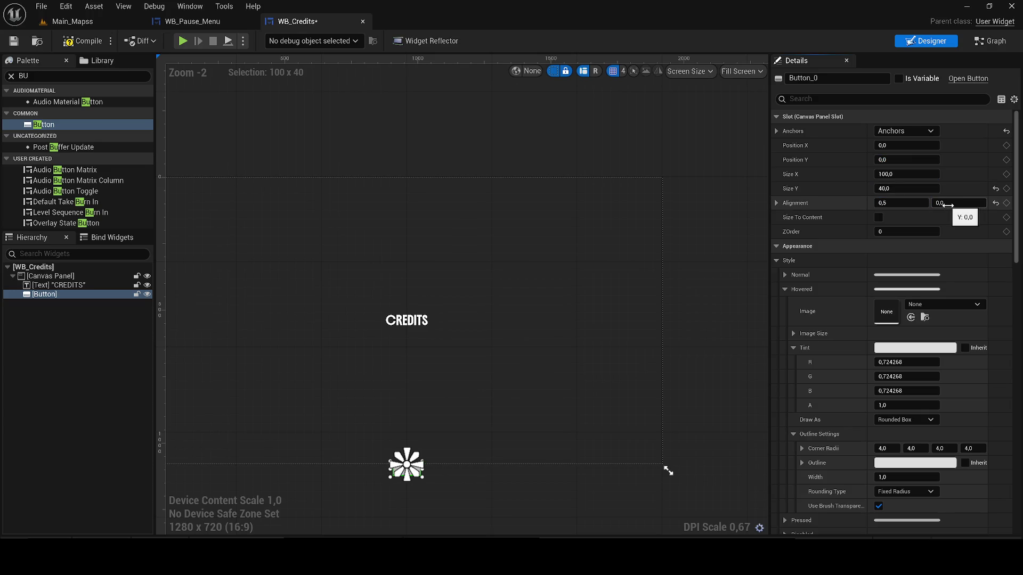
click(947, 203)
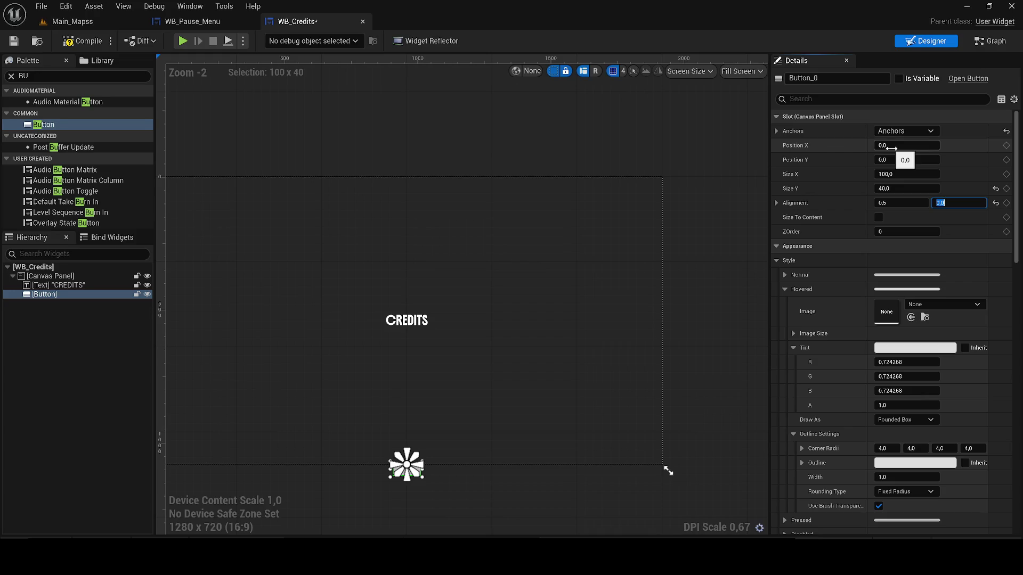
- Set the button's offsets to X 0 and Y -200
click(891, 145)
text(-50)
key(Return)
text(0)
key(Return)
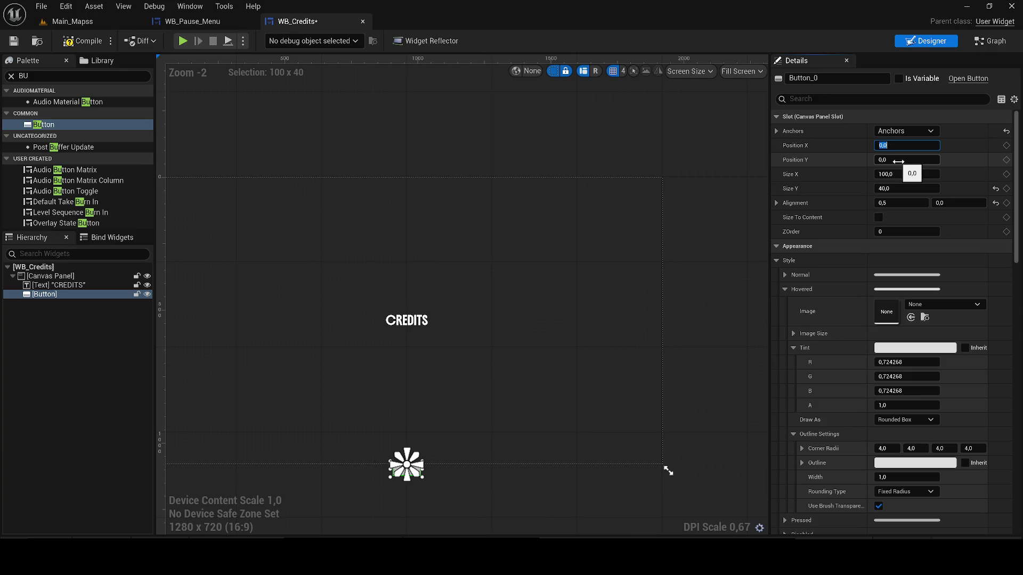
click(900, 160)
text(100)
key(Return)
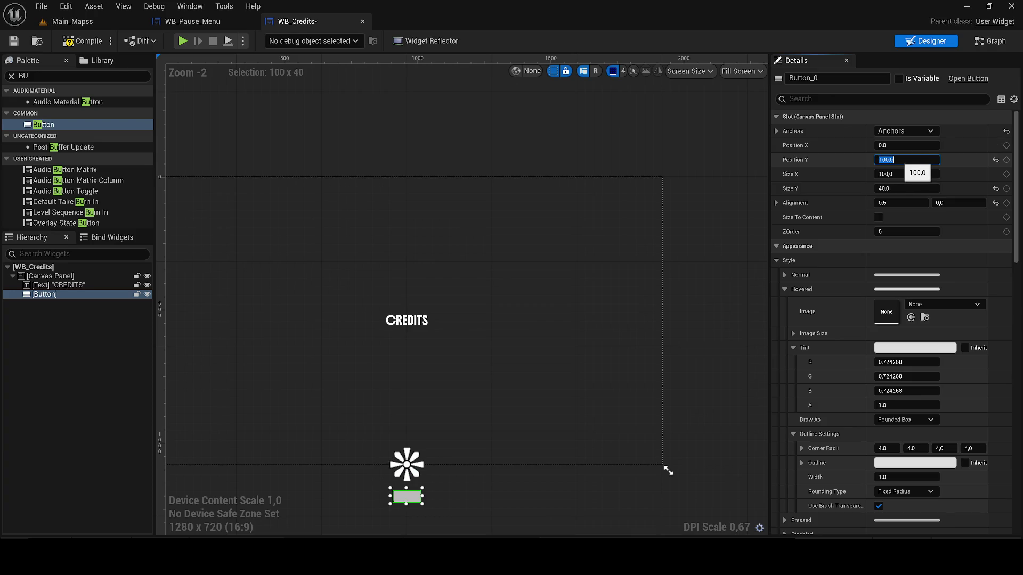
text(-200)
key(Return)
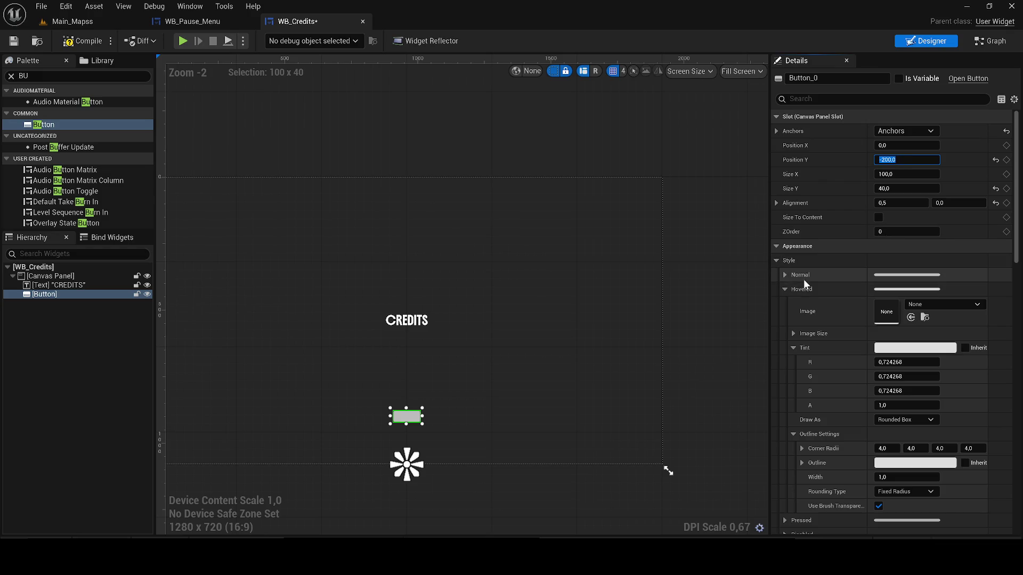
- Place a Text widget inside the button using the Boldonse-Regular_Font family
double_click(21, 76)
text(TEX)
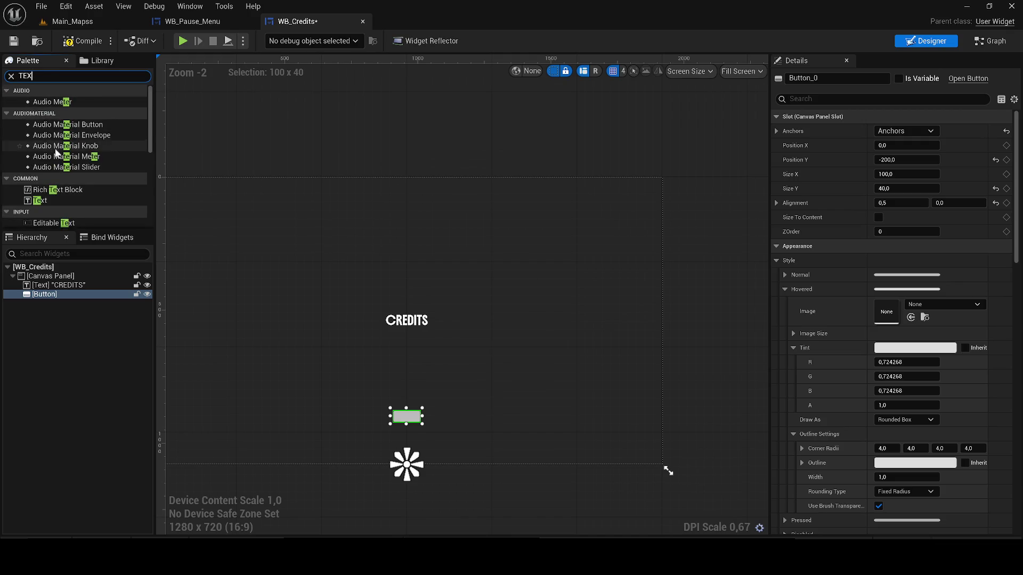
drag(40, 112, 407, 418)
click(880, 433)
click(904, 318)
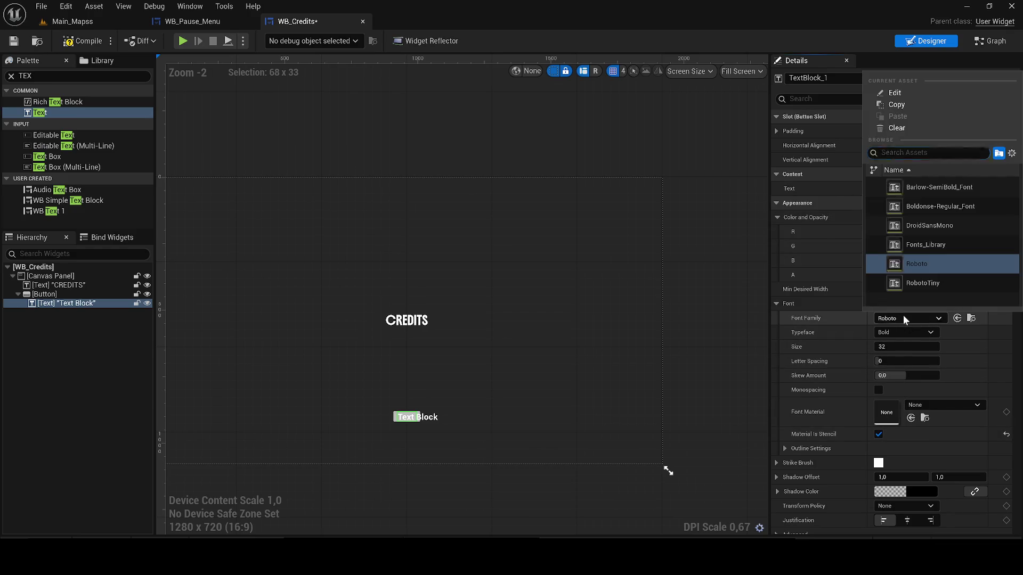
click(928, 207)
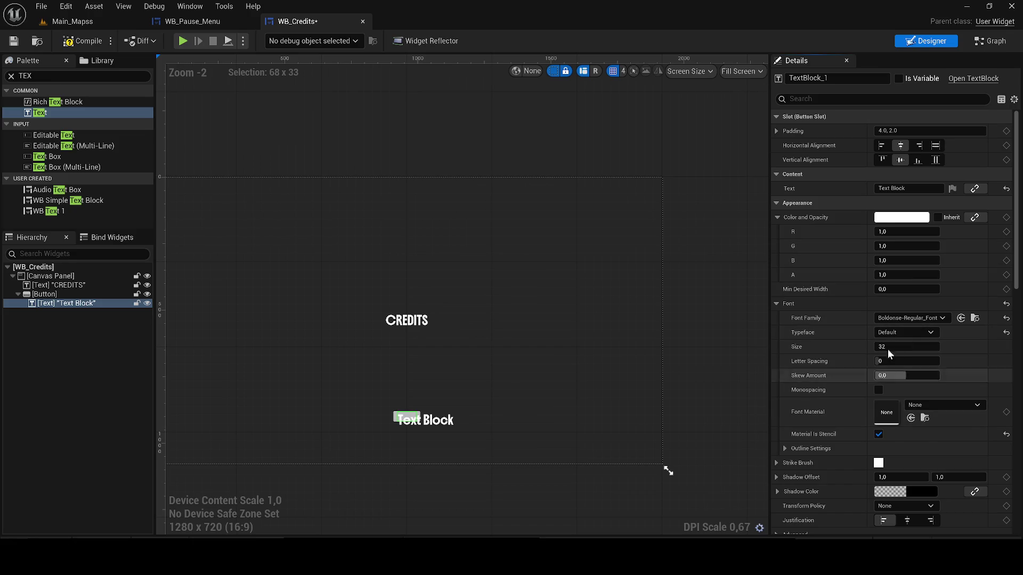
- Change the button label text to 'Back'
click(900, 189)
text(bACKS)
key(ctrl+a)
text(Back)
key(Return)
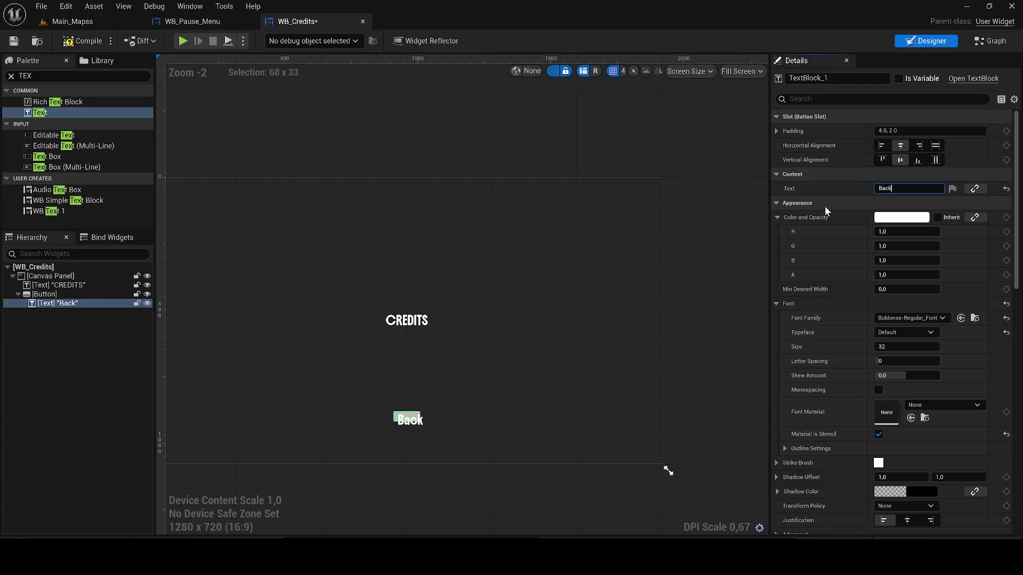
- Make the button a variable named Button_back and save the blueprint
click(77, 296)
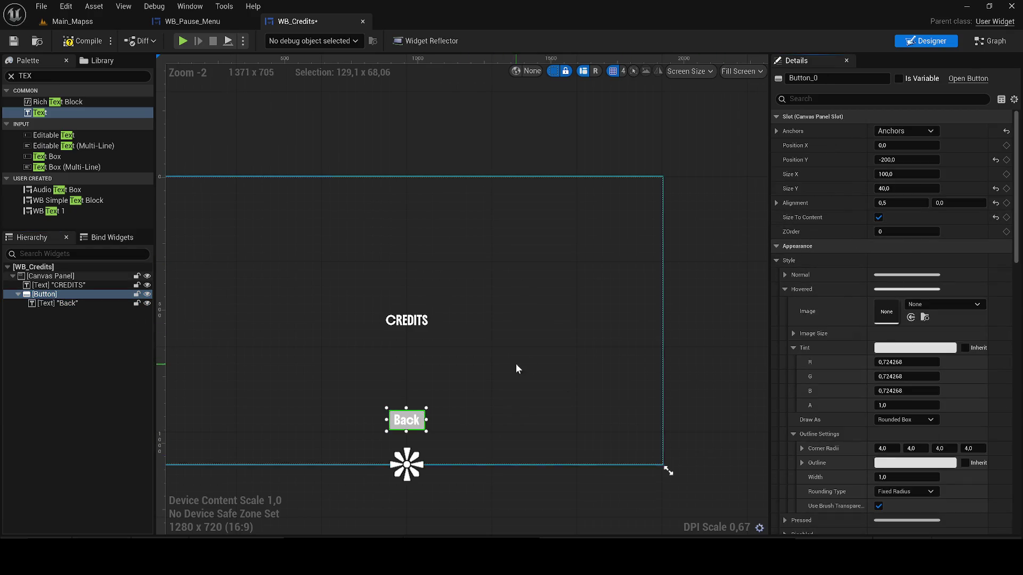
click(13, 41)
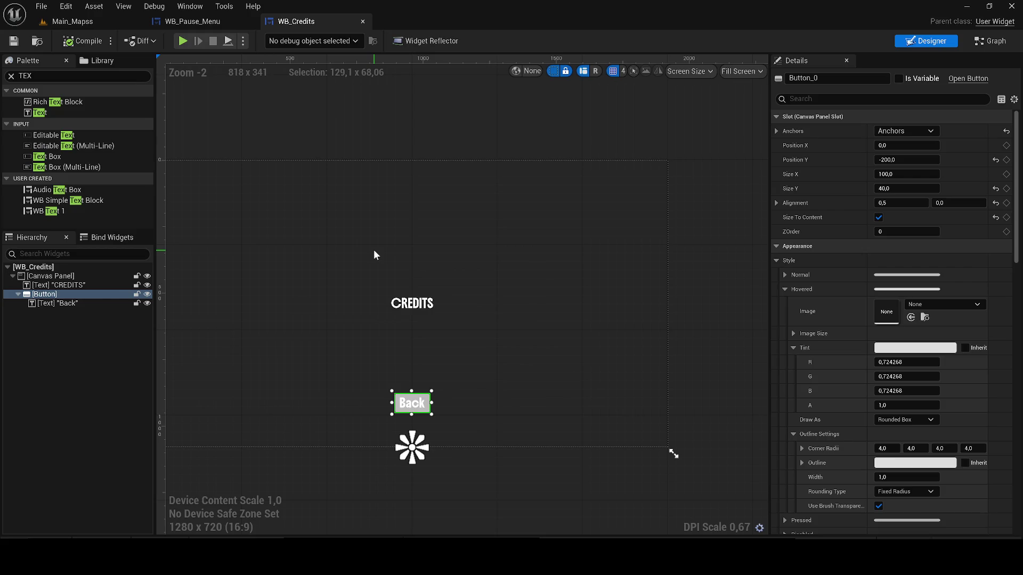
click(899, 79)
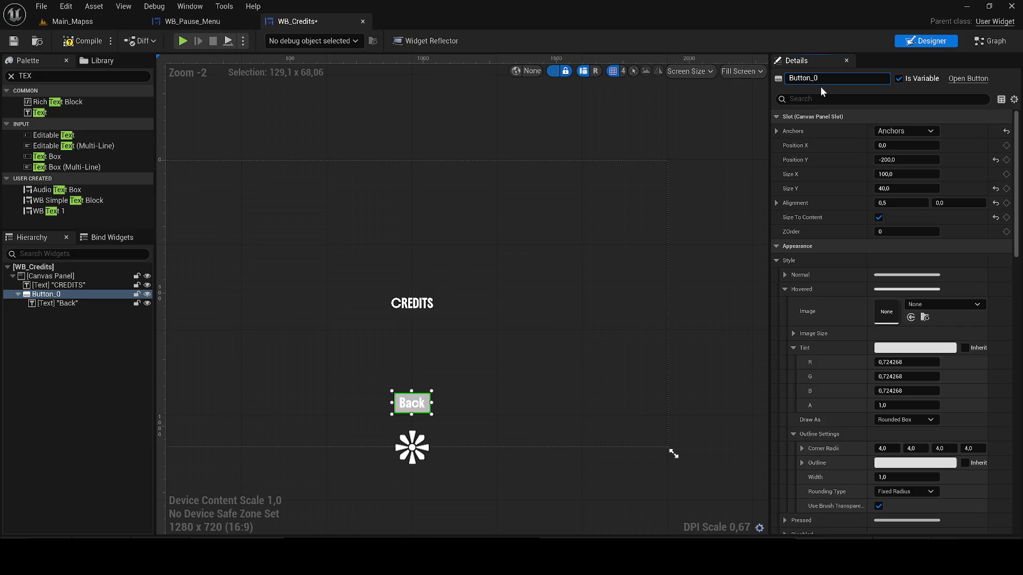
text(back)
key(Return)
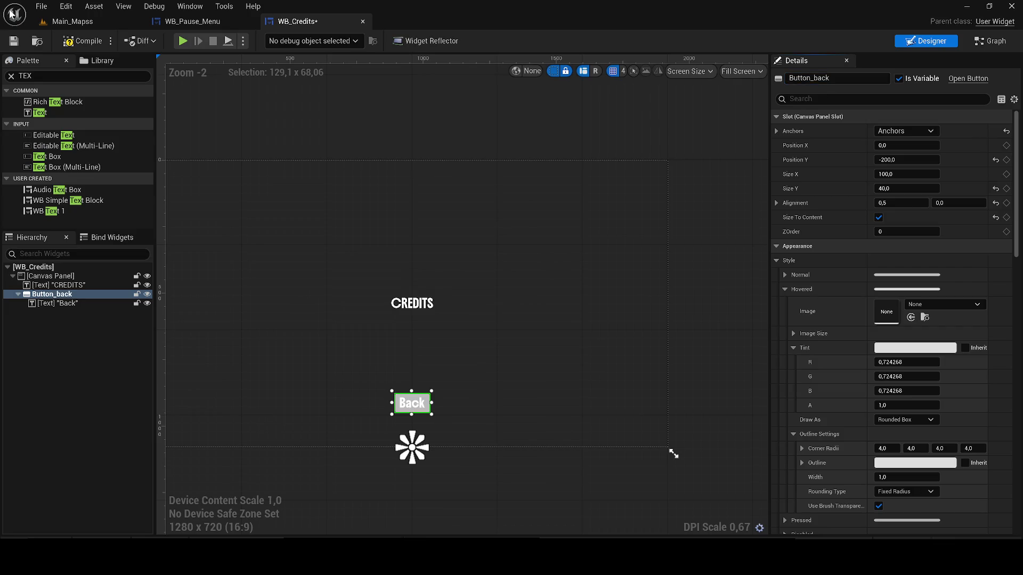
click(15, 41)
- In the Event Graph, delete the default events and add Button_back's On Clicked event
click(990, 41)
drag(695, 401, 503, 207)
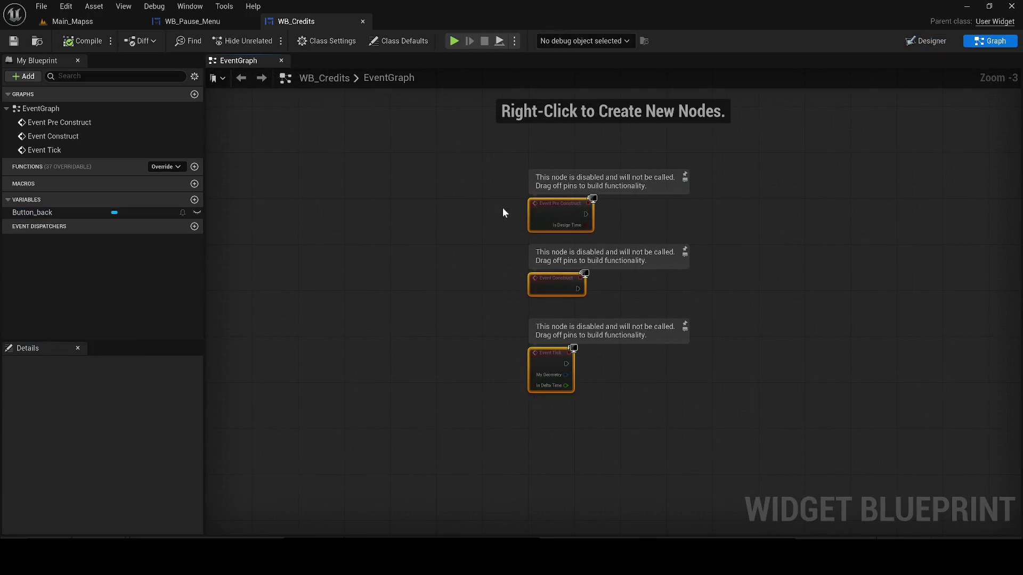
key(Delete)
click(34, 175)
scroll(111, 426, down, 3)
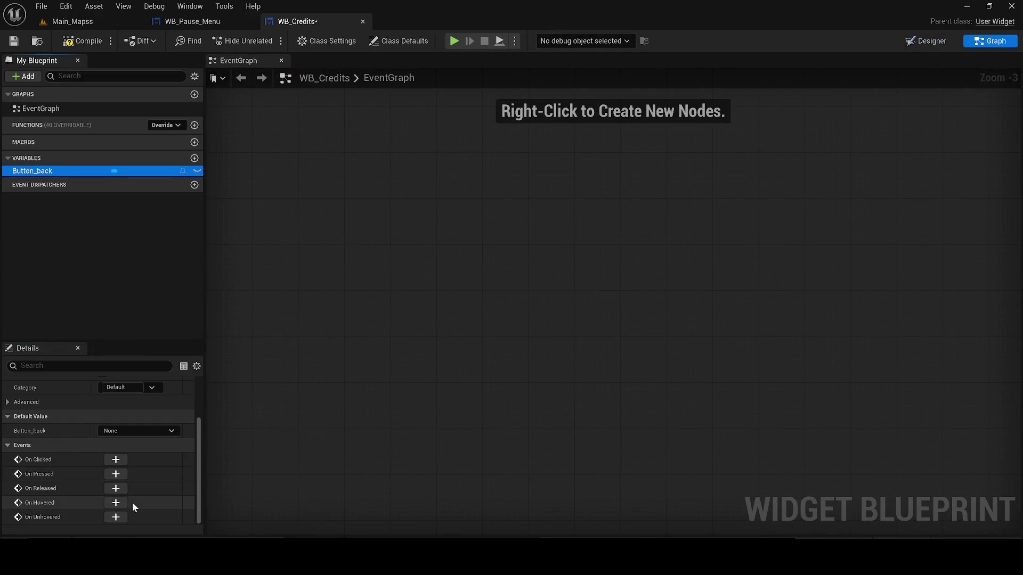
click(114, 458)
scroll(576, 311, up, 3)
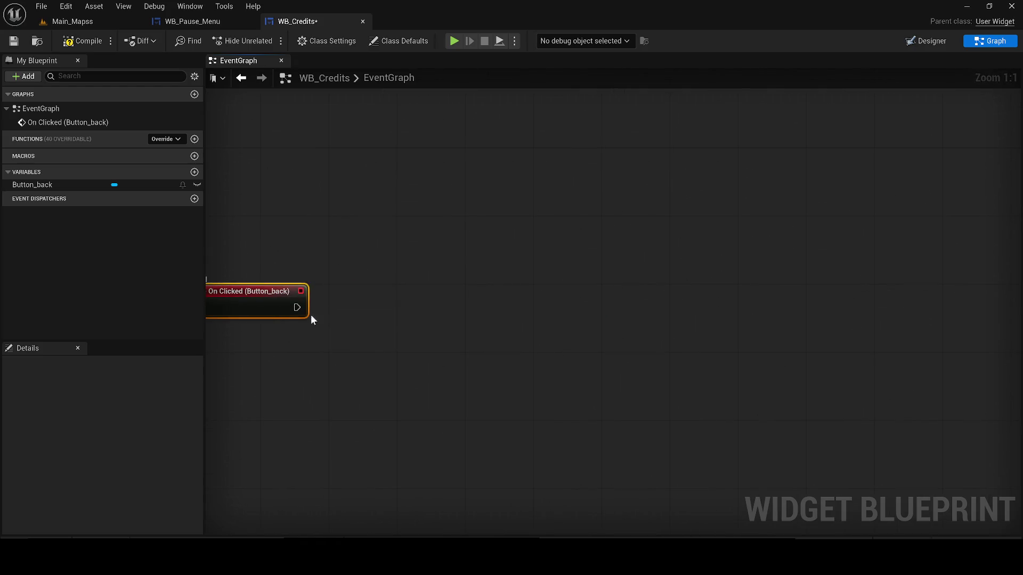
scroll(311, 315, down, 3)
- Connect a Remove from Parent node after the On Clicked event
drag(403, 314, 440, 314)
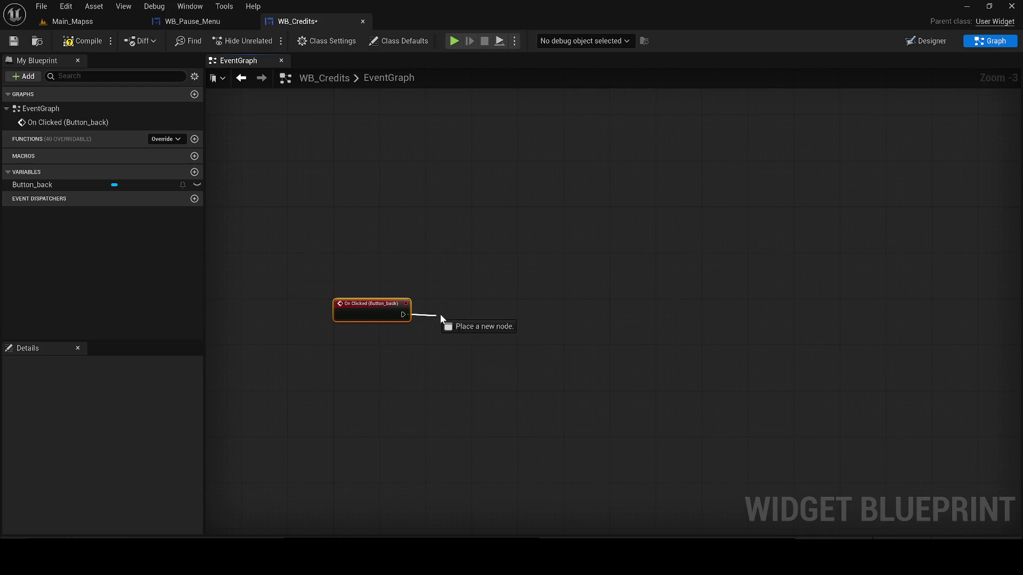
text(remove frt)
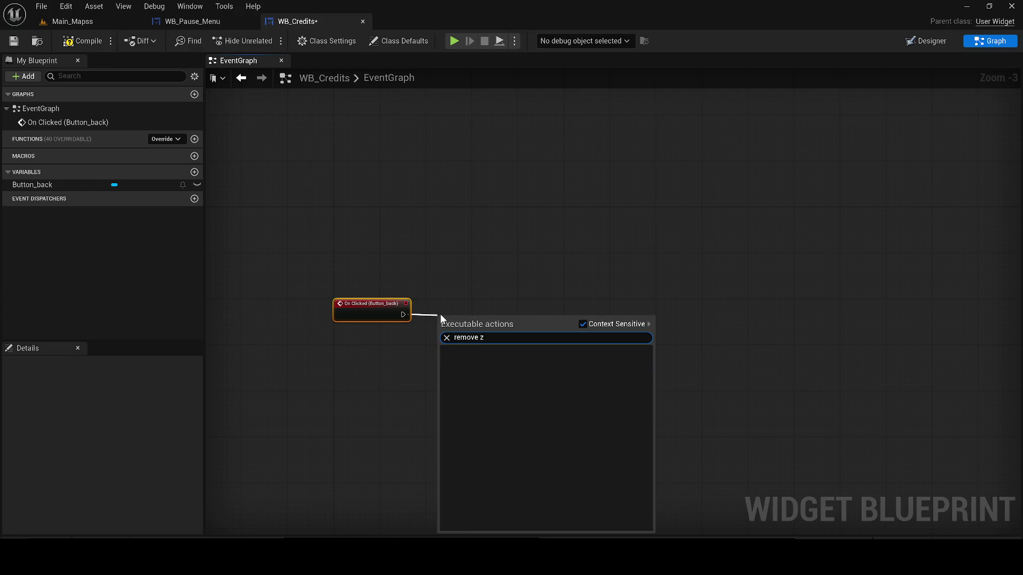
key(BackSpace)
key(Return)
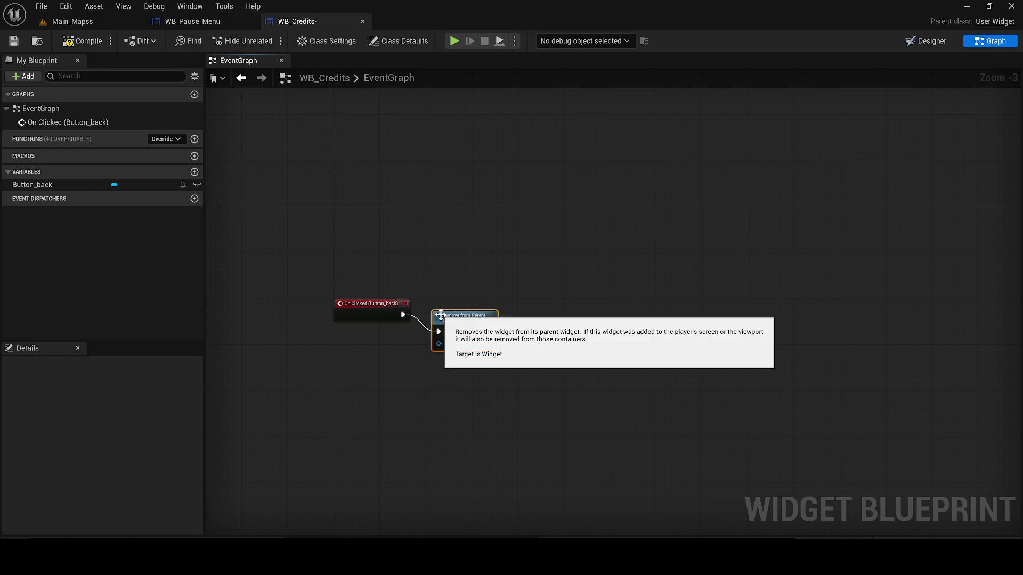
mouse_move(447, 299)
mouse_down()
mouse_move(408, 303)
mouse_move(425, 309)
mouse_up()
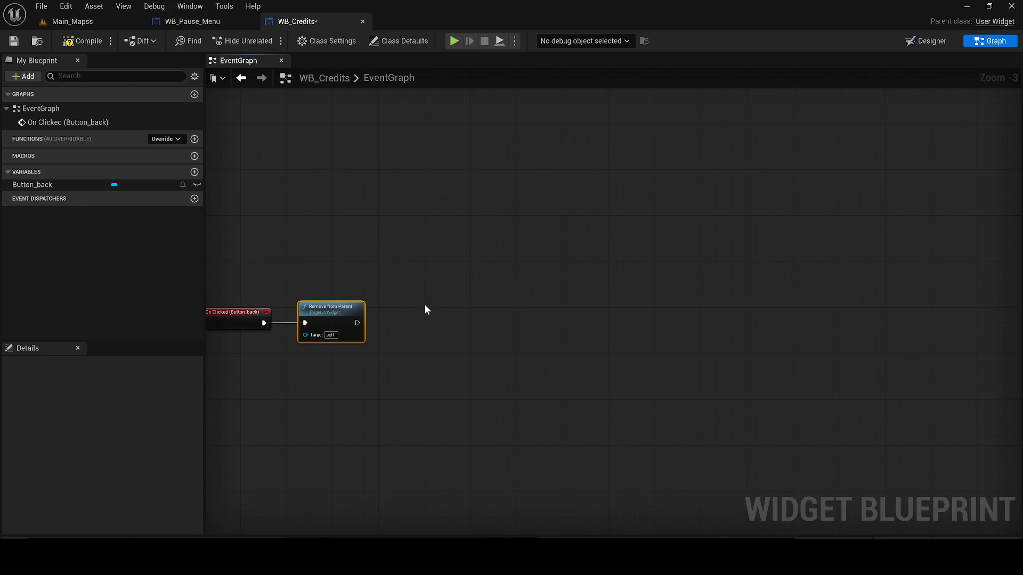
drag(385, 375, 380, 379)
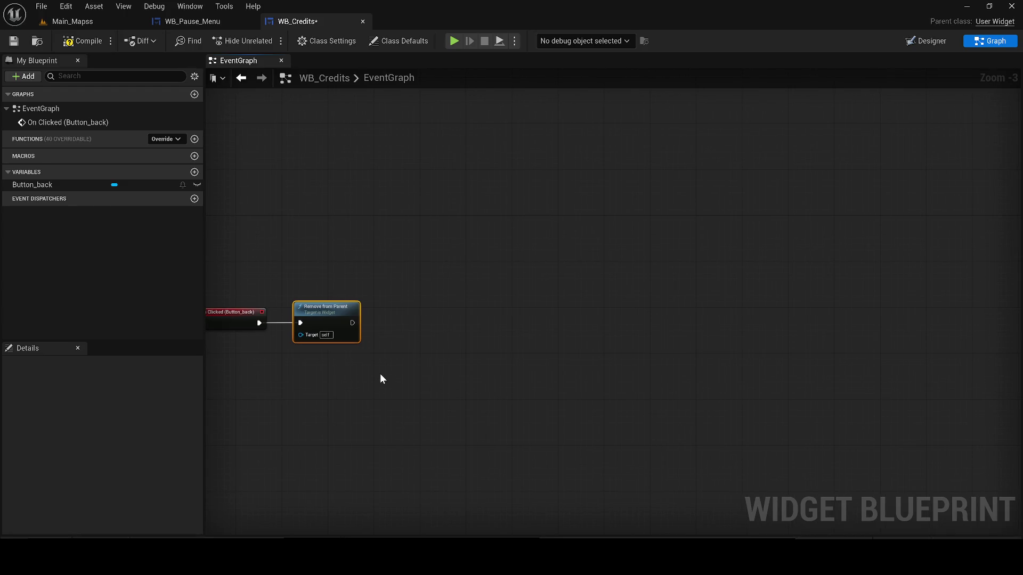
- Add a Branch whose condition is wired from an Is Game Paused node
right_click(389, 369)
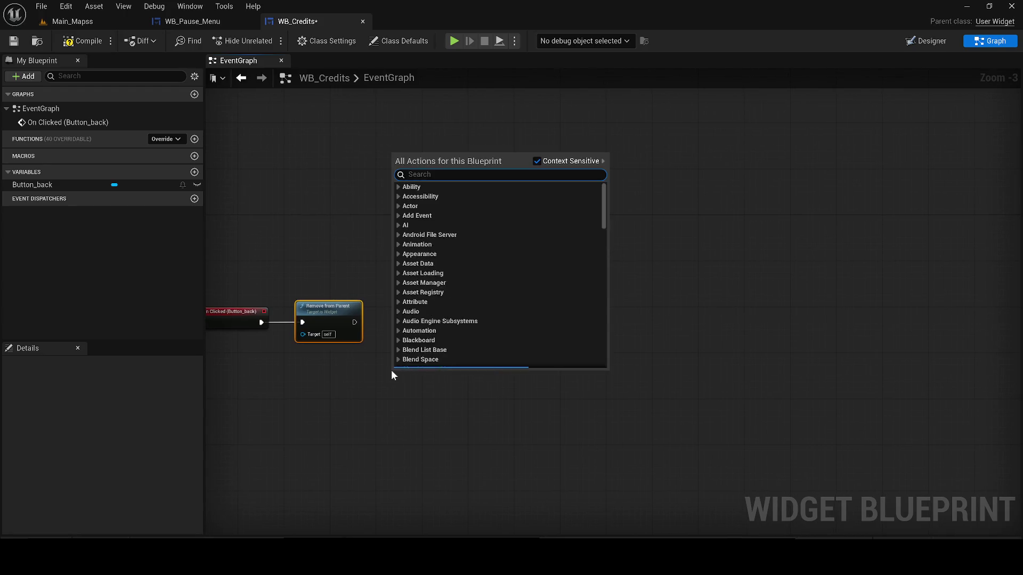
text(is game)
key(Return)
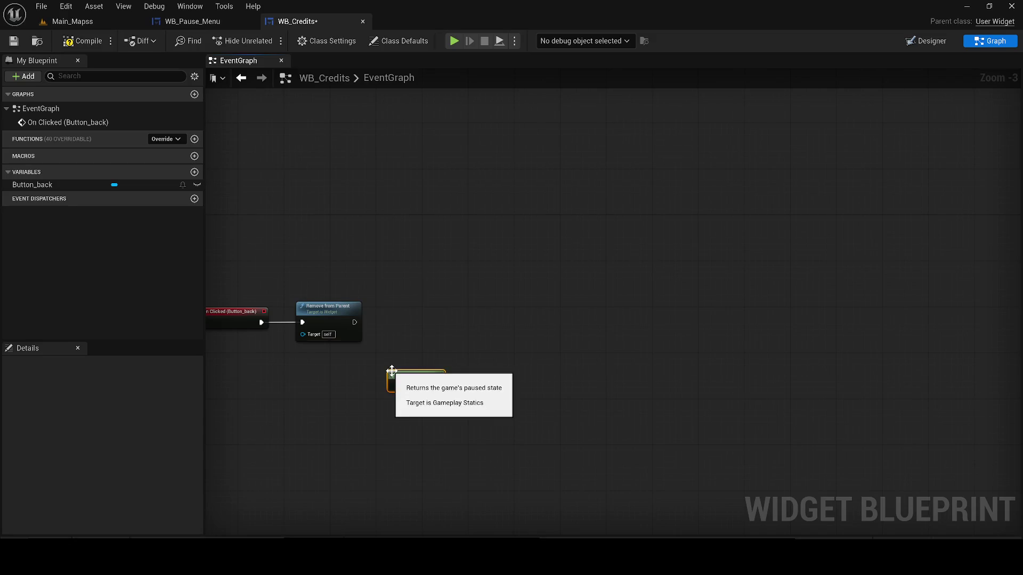
mouse_move(404, 371)
mouse_down()
mouse_move(401, 360)
mouse_move(471, 362)
mouse_move(351, 311)
mouse_up()
click(461, 334)
drag(417, 317, 453, 301)
drag(384, 307, 464, 300)
drag(408, 368, 391, 340)
drag(609, 299, 511, 286)
- Compile WB_Credits and switch to the WB_Pause_Menu editor
click(63, 46)
drag(389, 273, 418, 219)
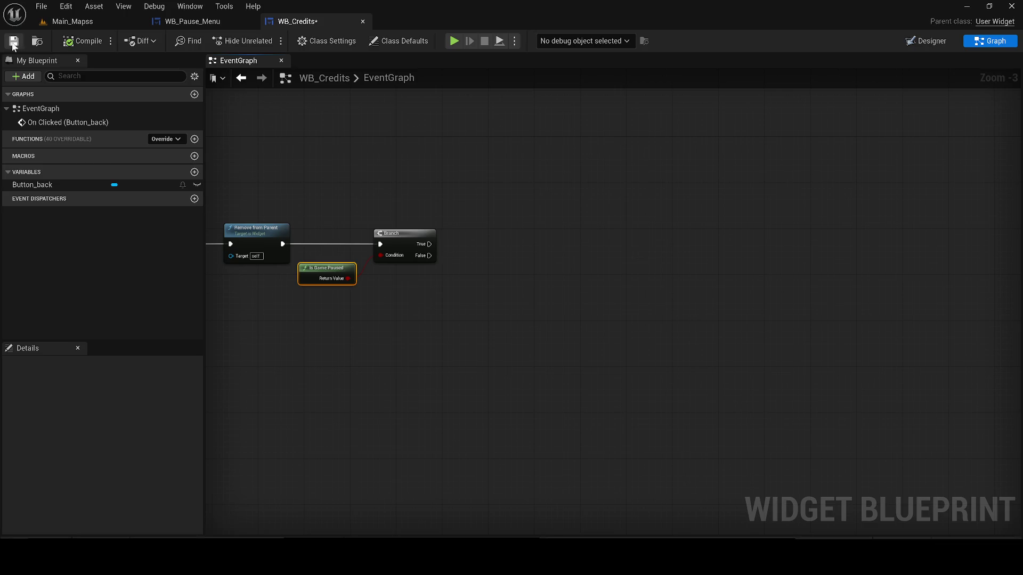
click(192, 21)
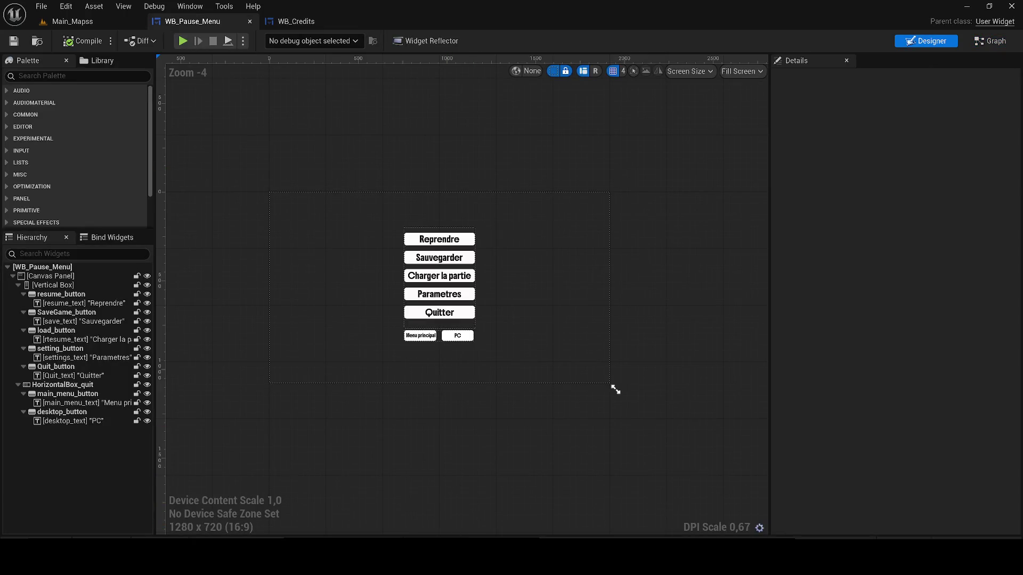
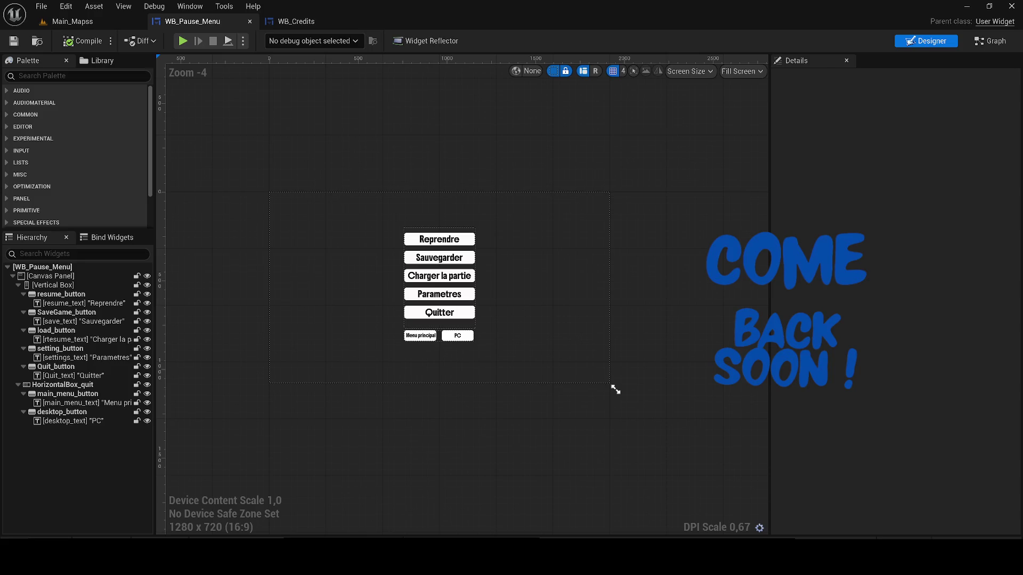
- Pan the WB_Pause_Menu layout, then bring up the WB_Credits event graph
mouse_move(311, 415)
mouse_down()
mouse_move(687, 299)
mouse_move(657, 267)
mouse_move(677, 251)
mouse_up()
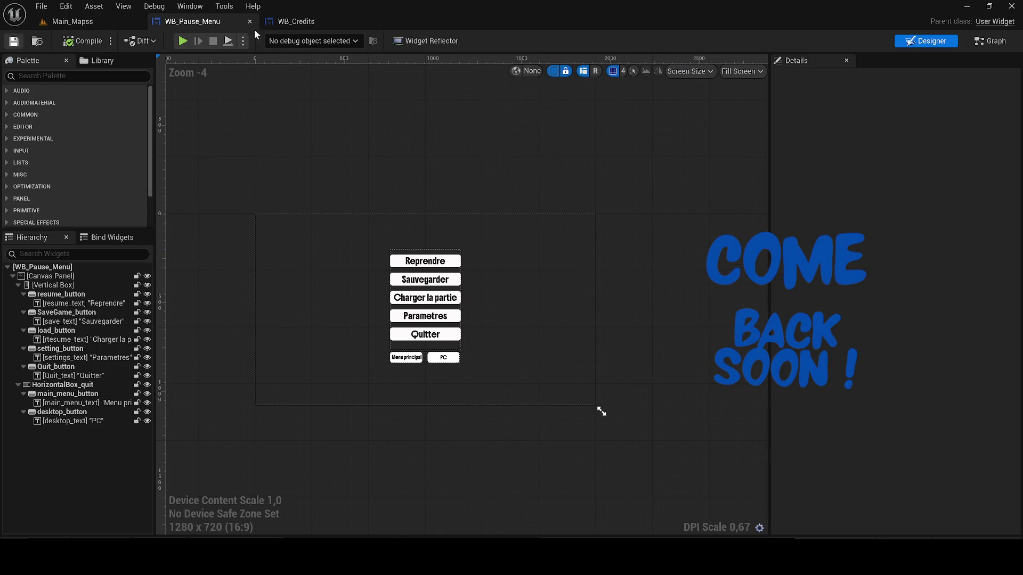
click(296, 22)
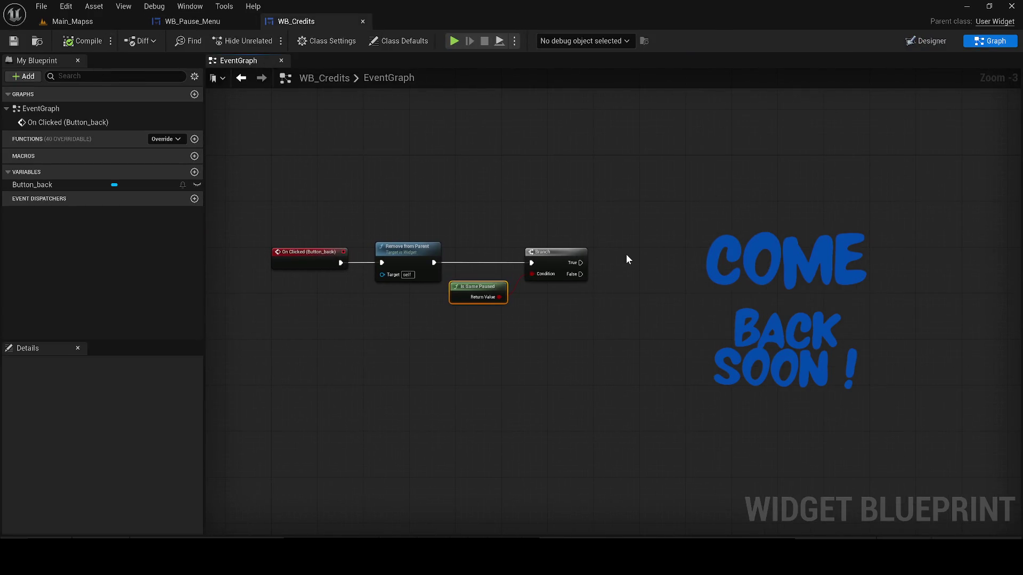
- Add a Create Widget node from the Branch's False output
drag(580, 274, 644, 390)
text(create)
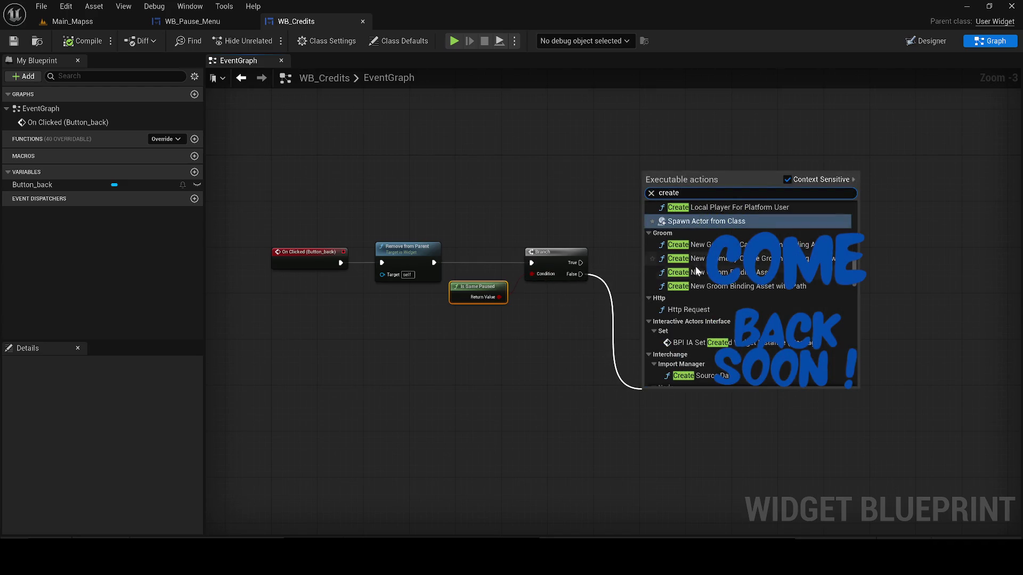
text( x)
key(BackSpace)
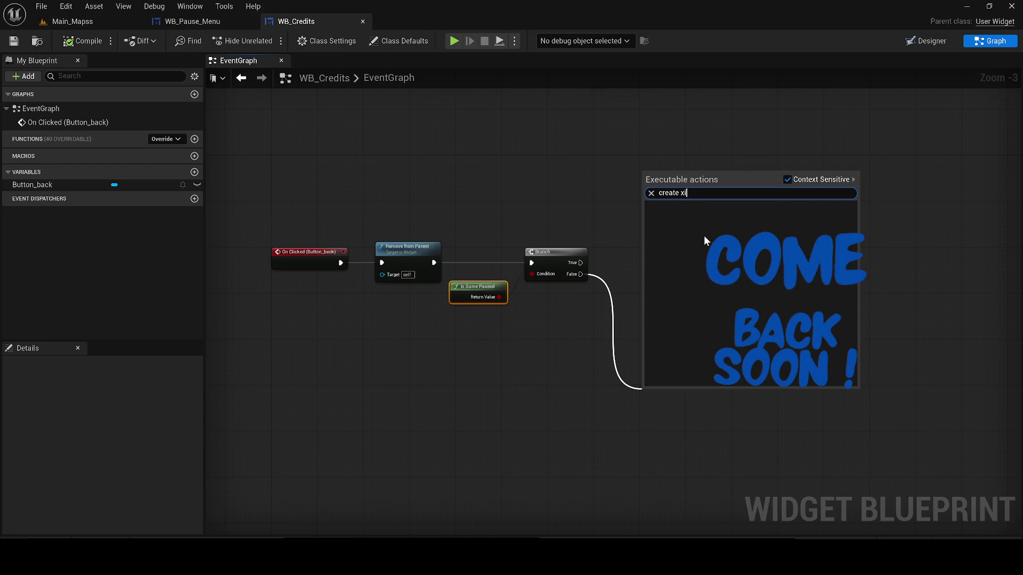
text(widget)
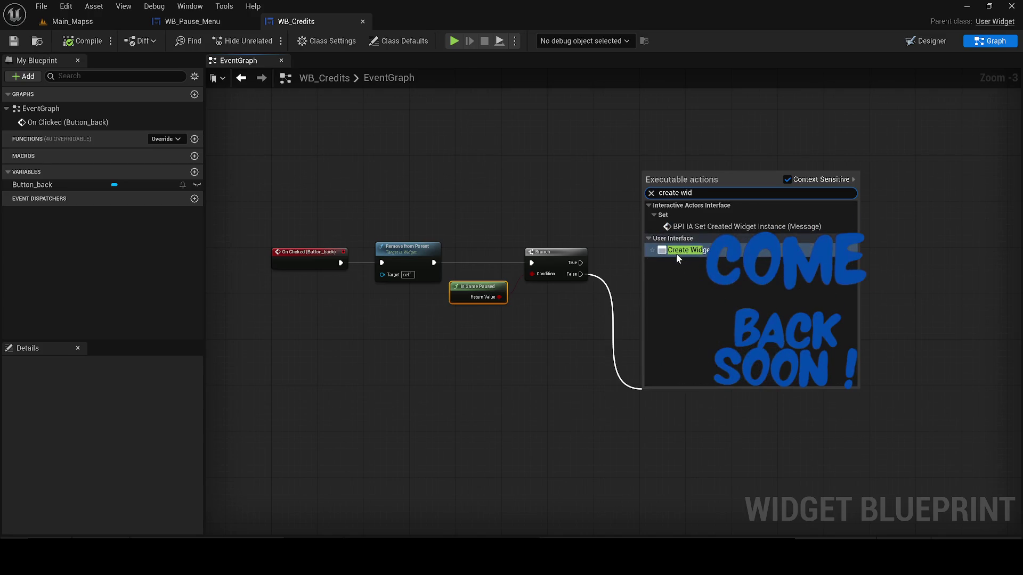
click(676, 254)
- Nudge the Create Widget node upward, postpone the autosave, and compile WB_Credits
mouse_move(687, 412)
mouse_down()
mouse_move(715, 325)
mouse_move(689, 320)
mouse_up()
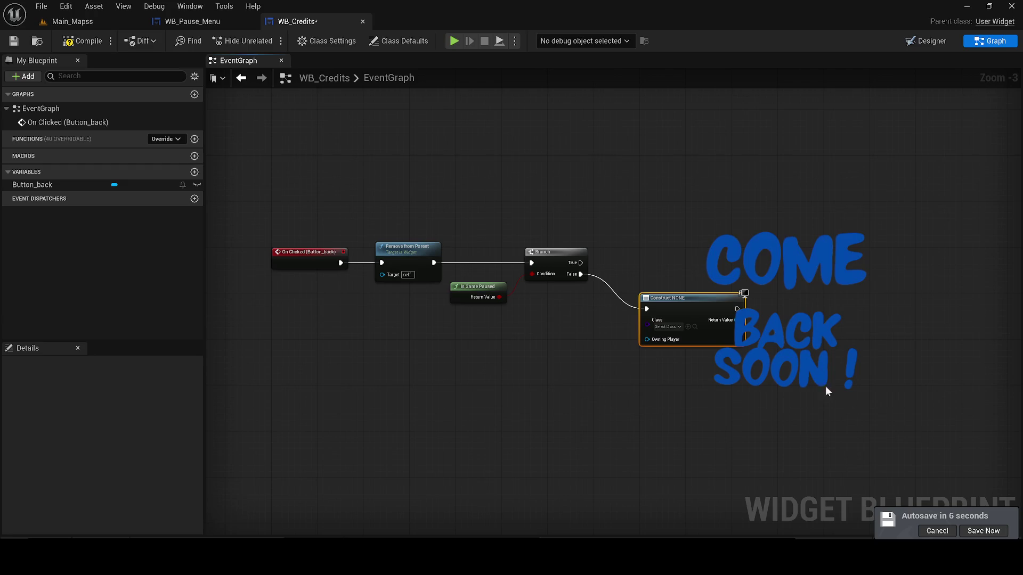
click(920, 530)
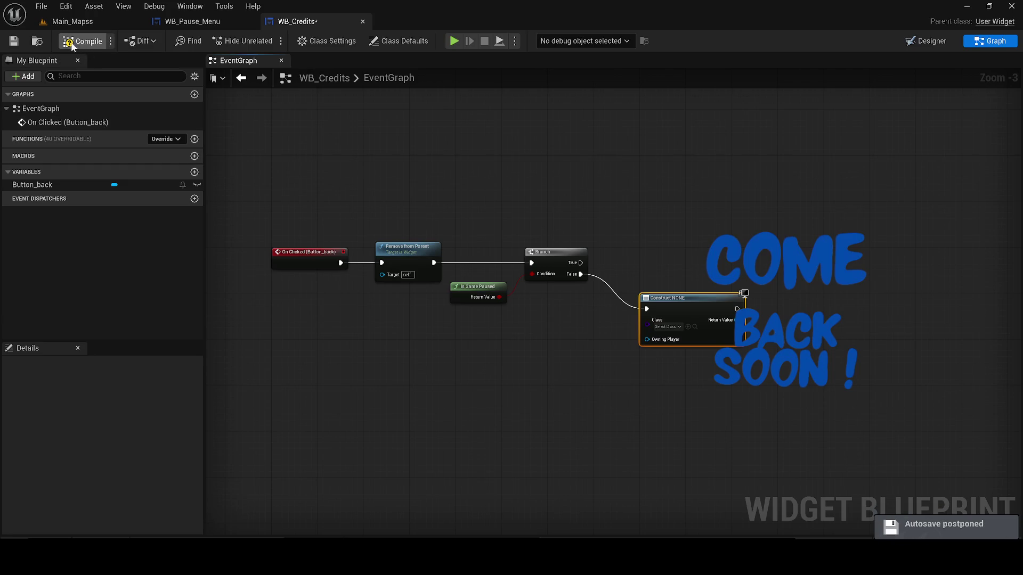
click(72, 42)
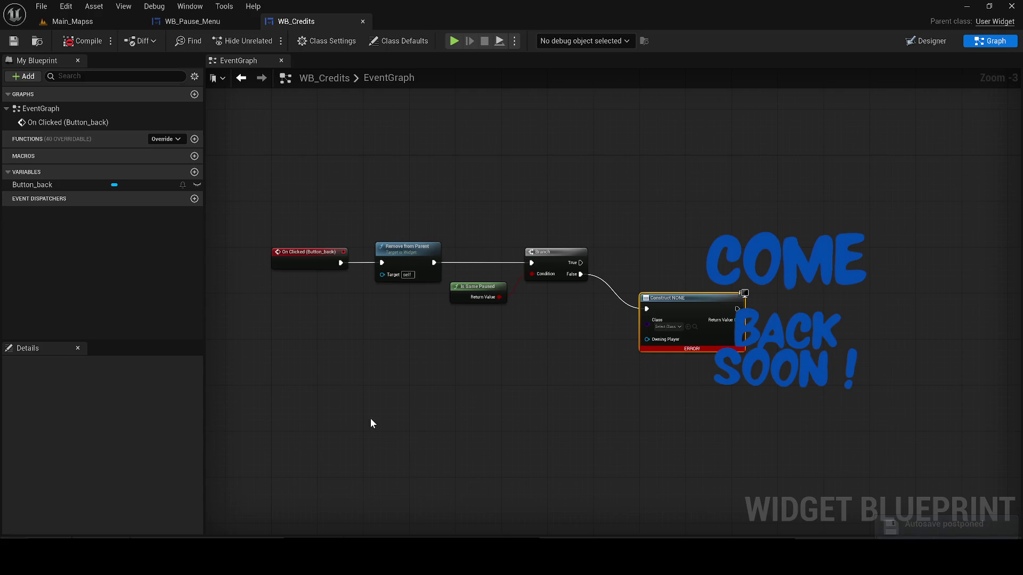
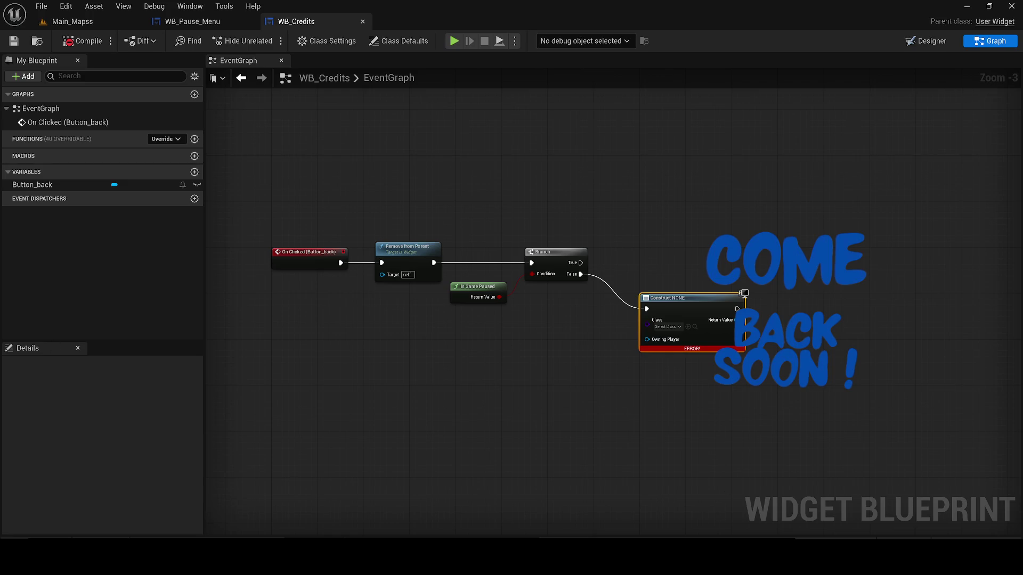
- Create a User Widget blueprint named WB_Main_Menu in the Content/Widgets/Menu folder
click(387, 398)
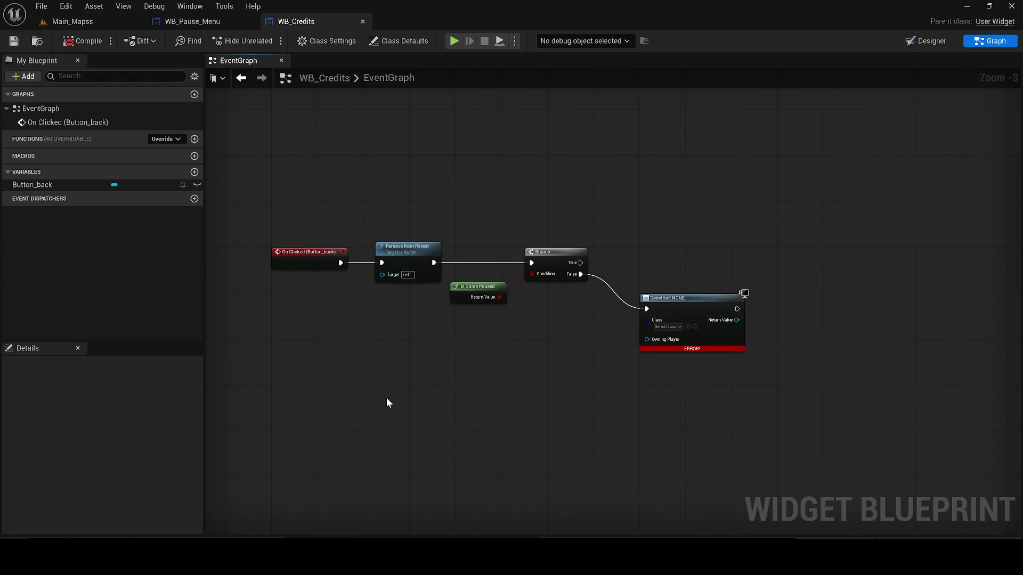
key(ctrl+space)
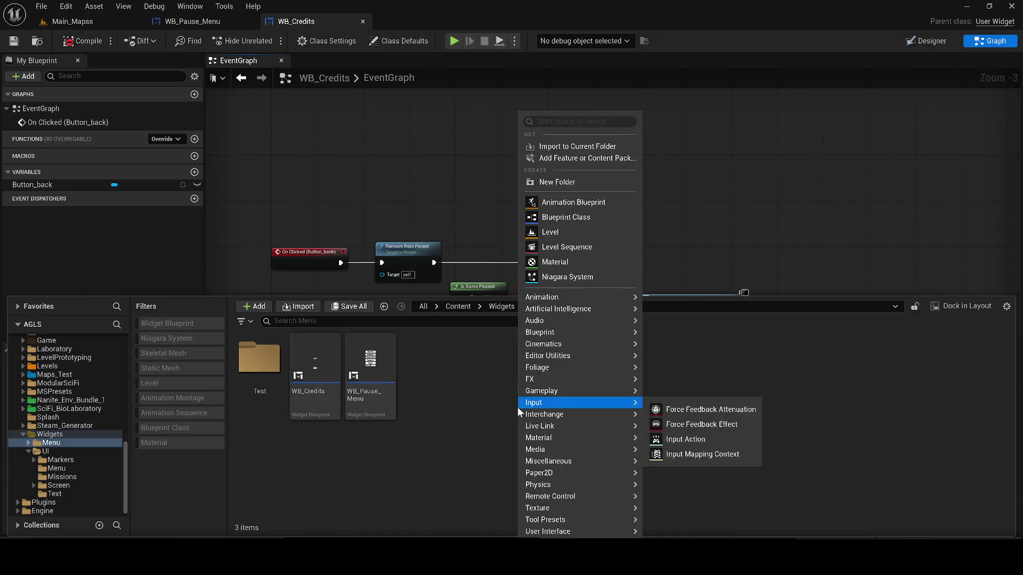
right_click(519, 410)
mouse_move(549, 532)
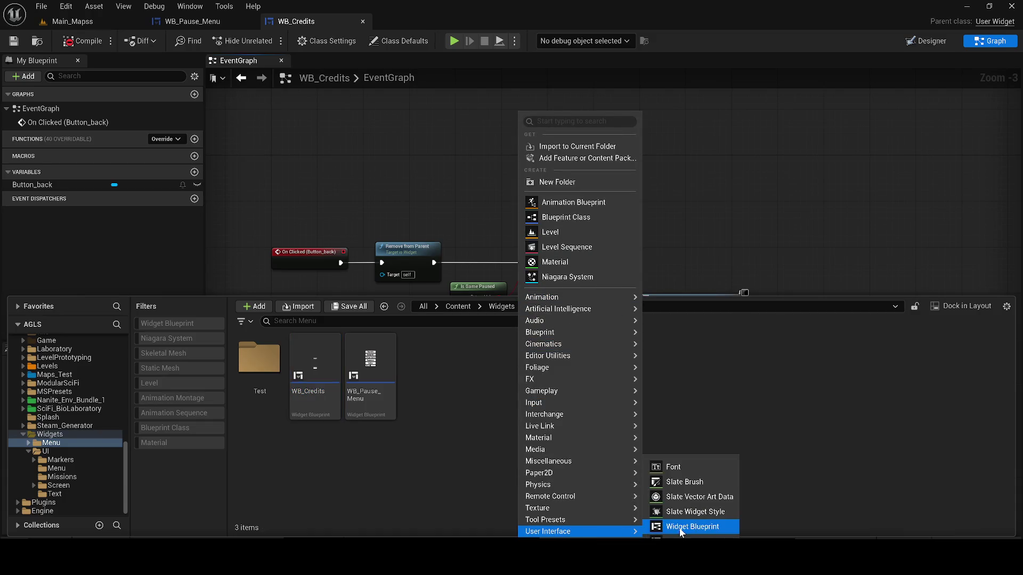
click(688, 564)
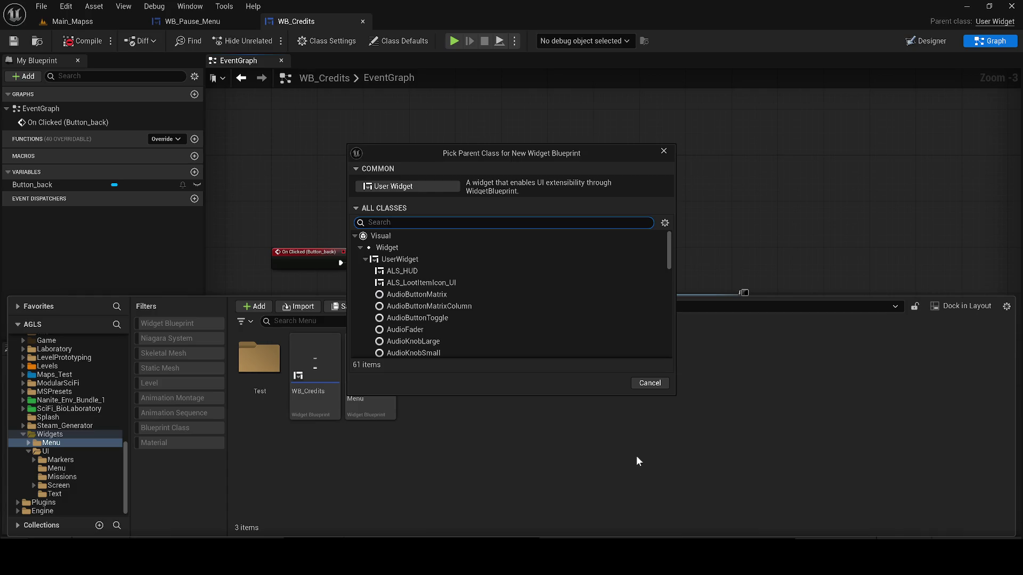
click(405, 188)
text(WB_)
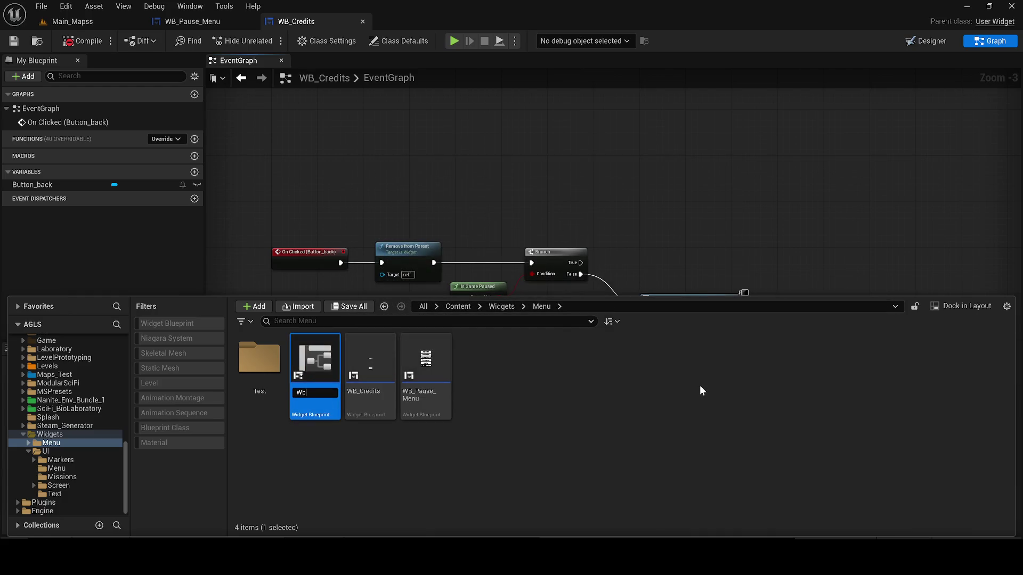
text(Main_)
text(Menu)
key(Return)
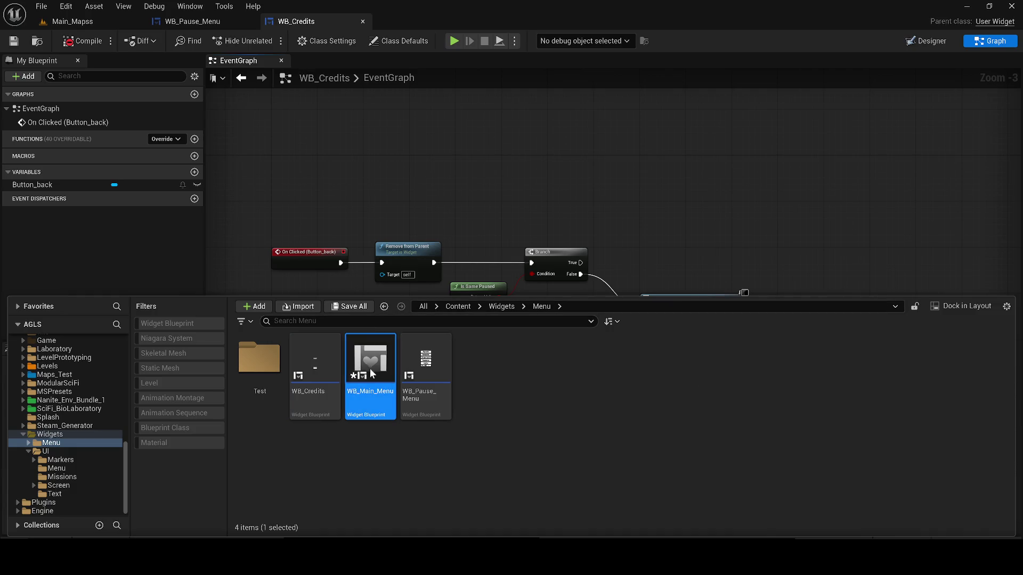
drag(596, 224, 354, 167)
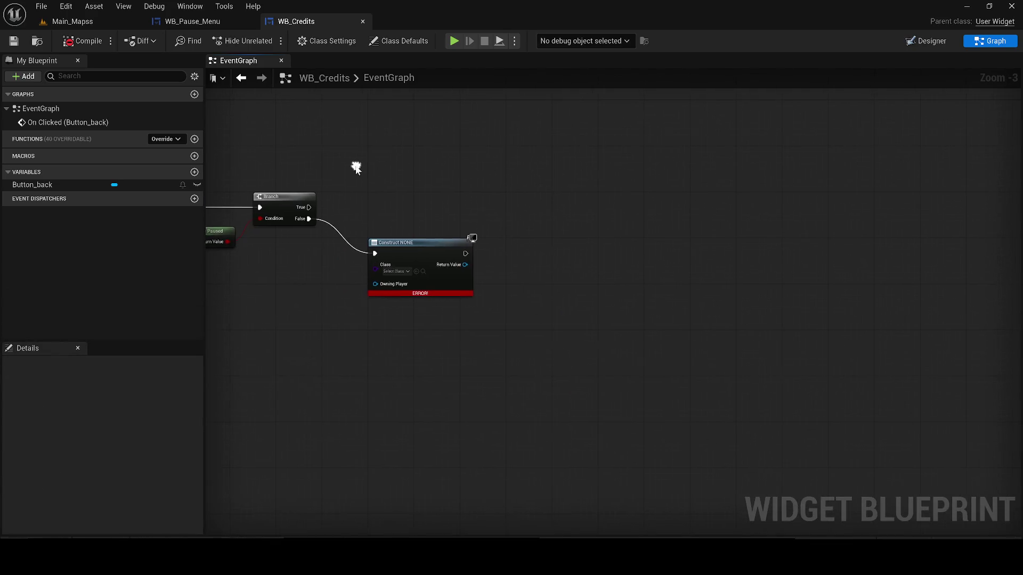
- Set the Construct node's class to WB Main Menu and compile
click(400, 277)
text(main)
click(428, 309)
click(87, 43)
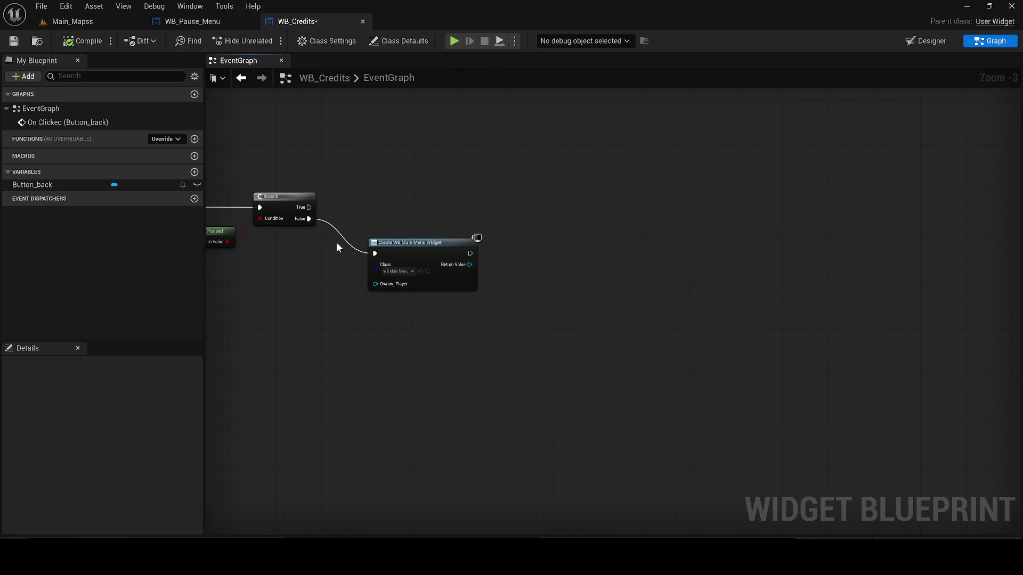
- Add an Add to Viewport node after Create Widget, then compile and save WB_Credits
mouse_move(469, 265)
mouse_down()
mouse_move(508, 275)
mouse_move(519, 259)
mouse_move(512, 245)
mouse_up()
text(add to v)
key(Return)
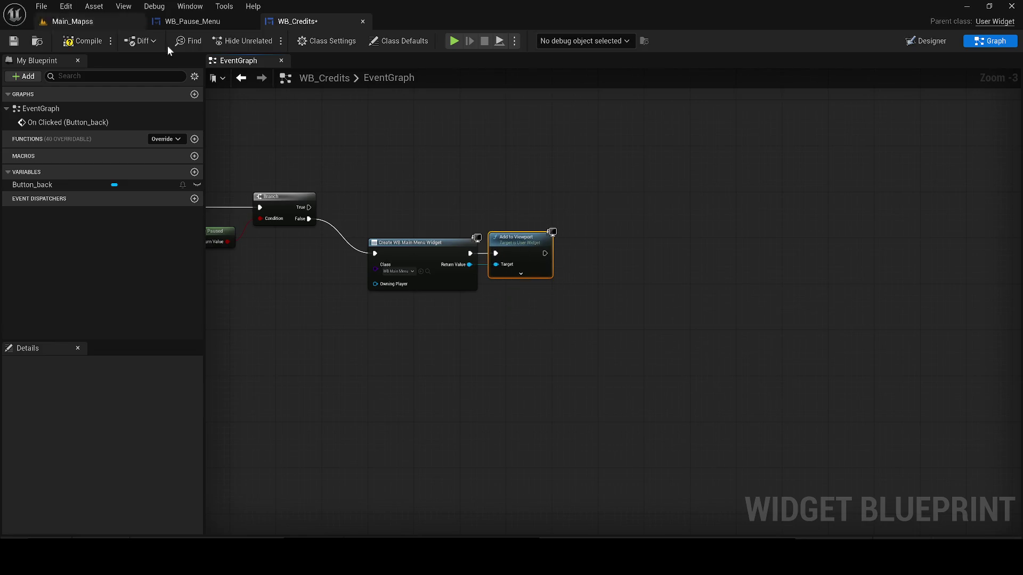
click(64, 41)
click(14, 41)
- Add an expanded IA_Pause input event node below the click chain
click(446, 194)
drag(446, 194, 508, 231)
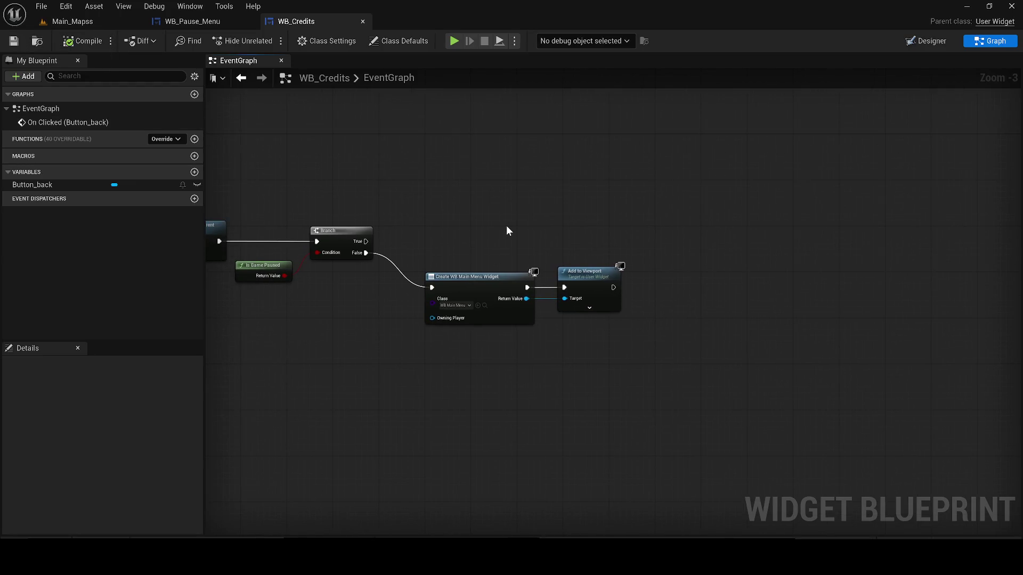
drag(435, 354, 529, 310)
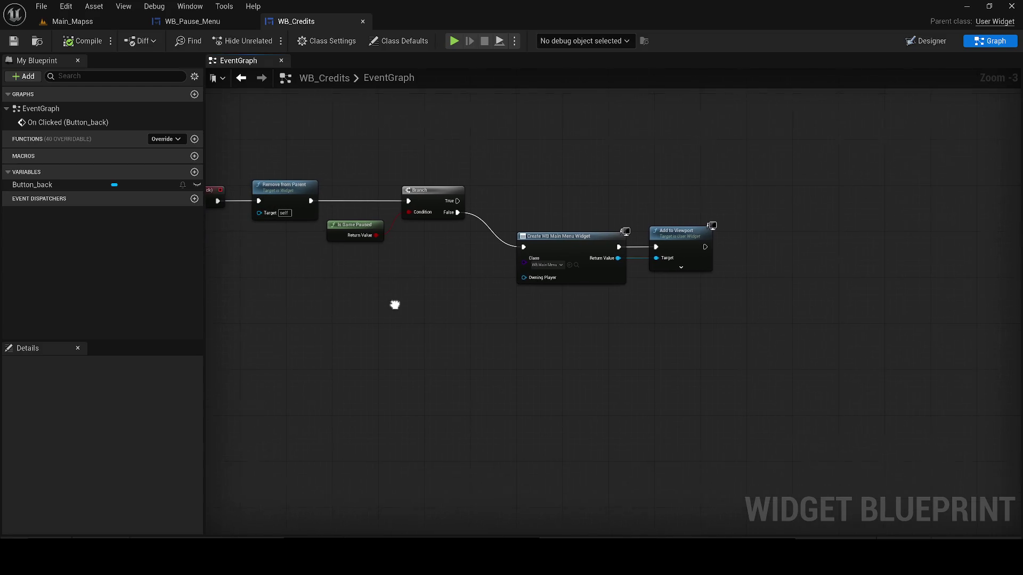
right_click(236, 341)
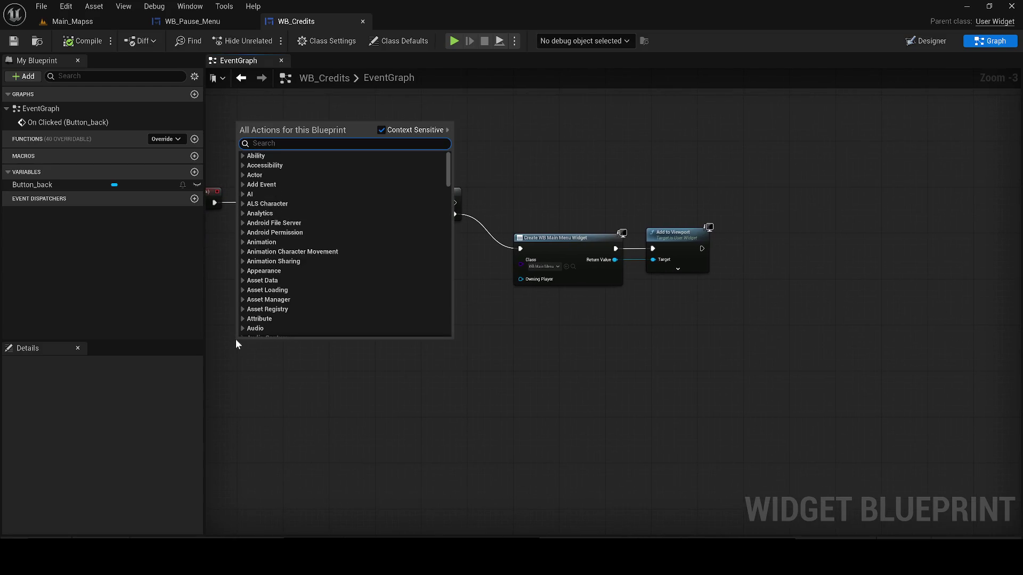
text(ia_pa)
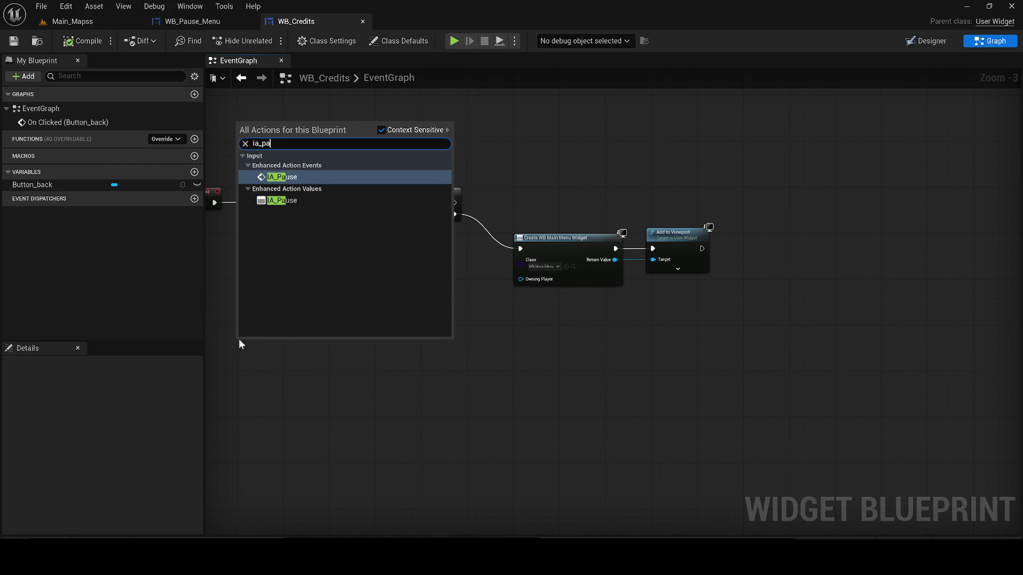
key(Return)
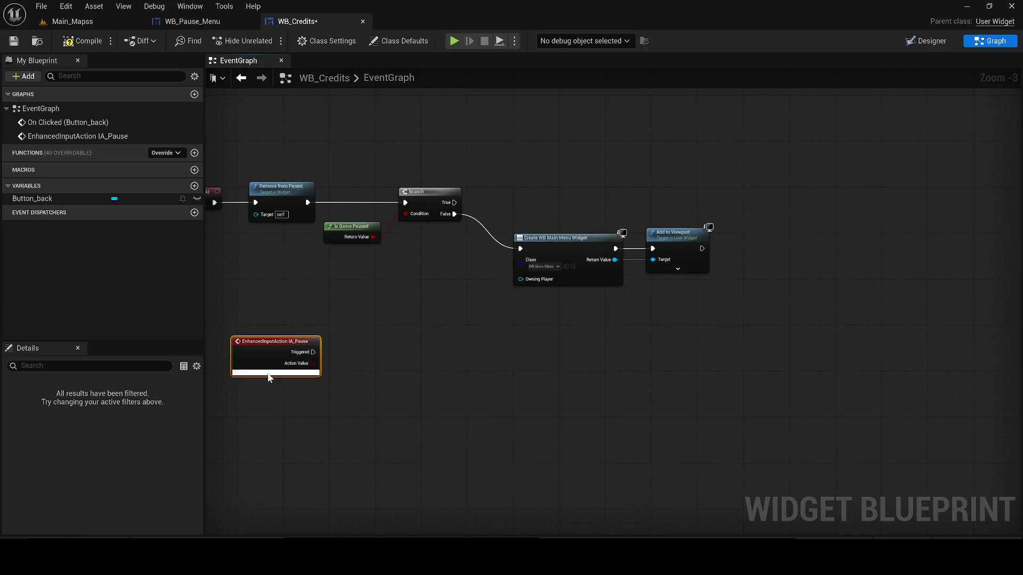
click(268, 378)
mouse_move(399, 353)
mouse_down()
mouse_move(309, 334)
mouse_move(310, 290)
mouse_up()
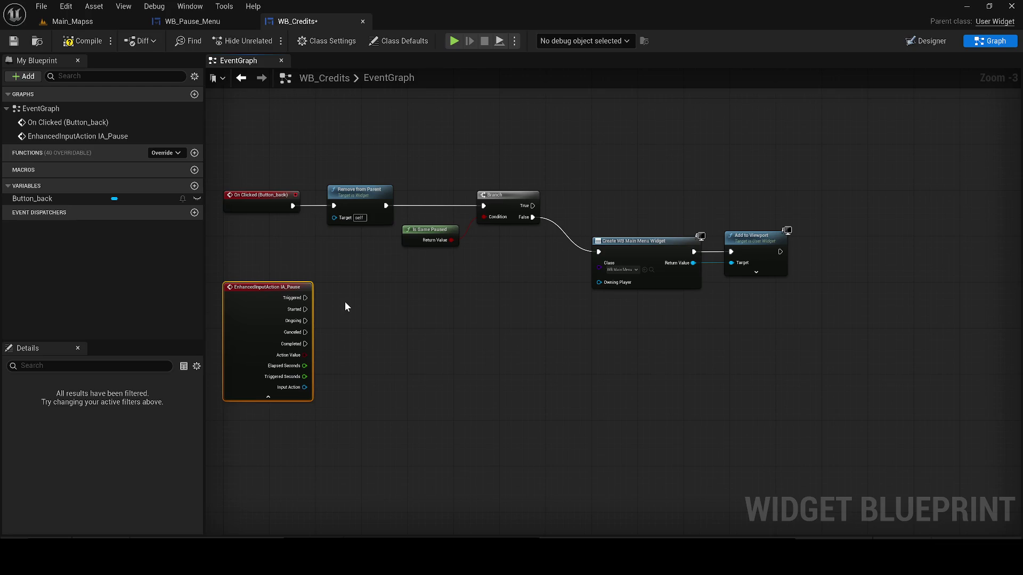
- Chain IA_Pause's Started into a Do Once node, then into Remove from Parent
drag(305, 309, 387, 312)
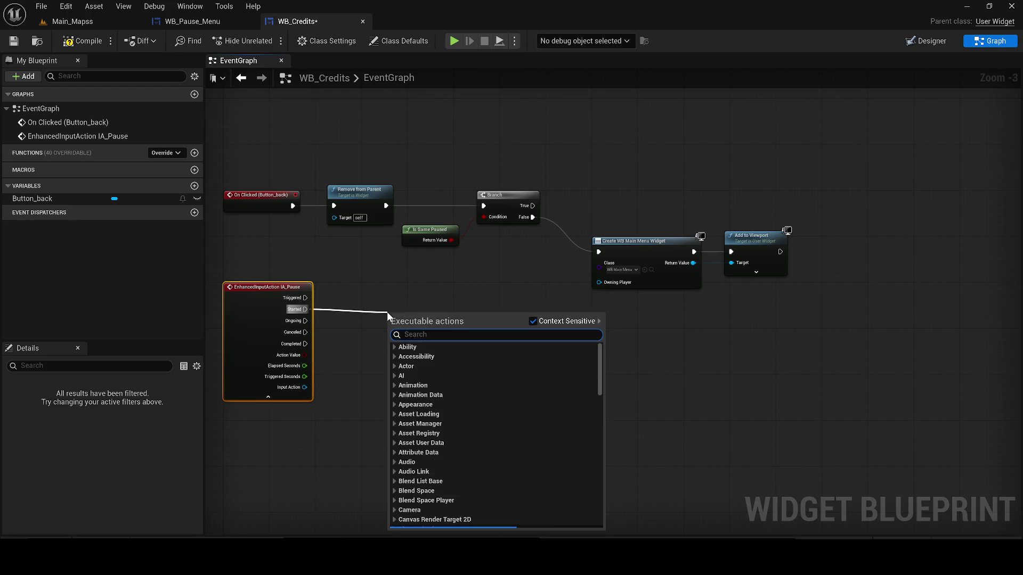
text(do onc)
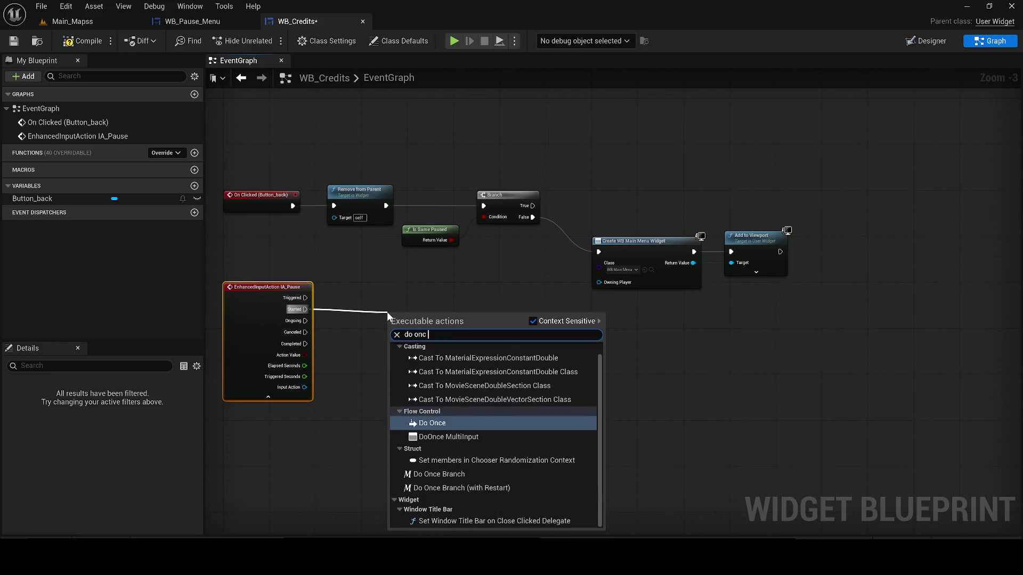
key(Return)
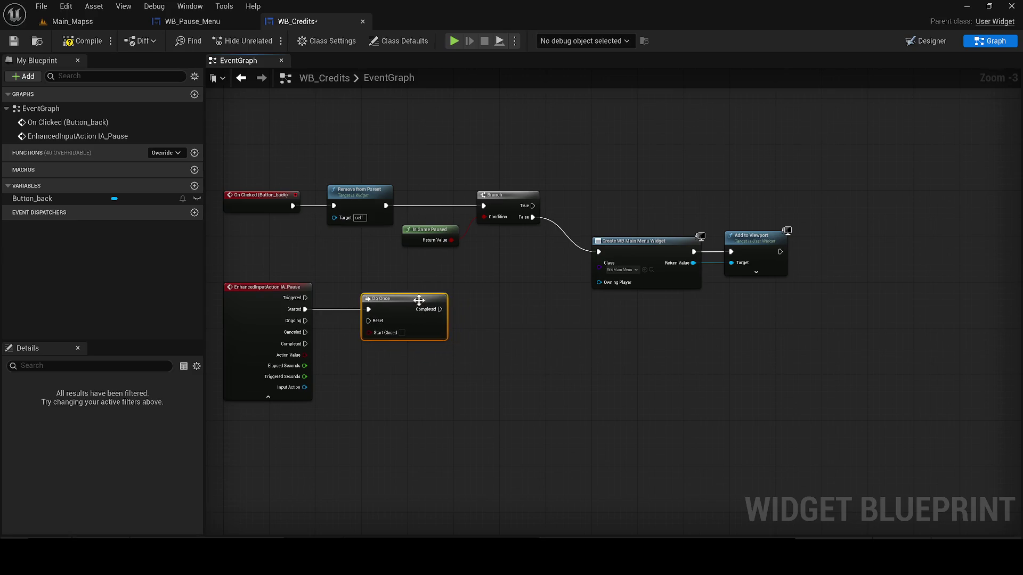
scroll(444, 313, up, 2)
drag(447, 311, 541, 317)
text(removefrom parent)
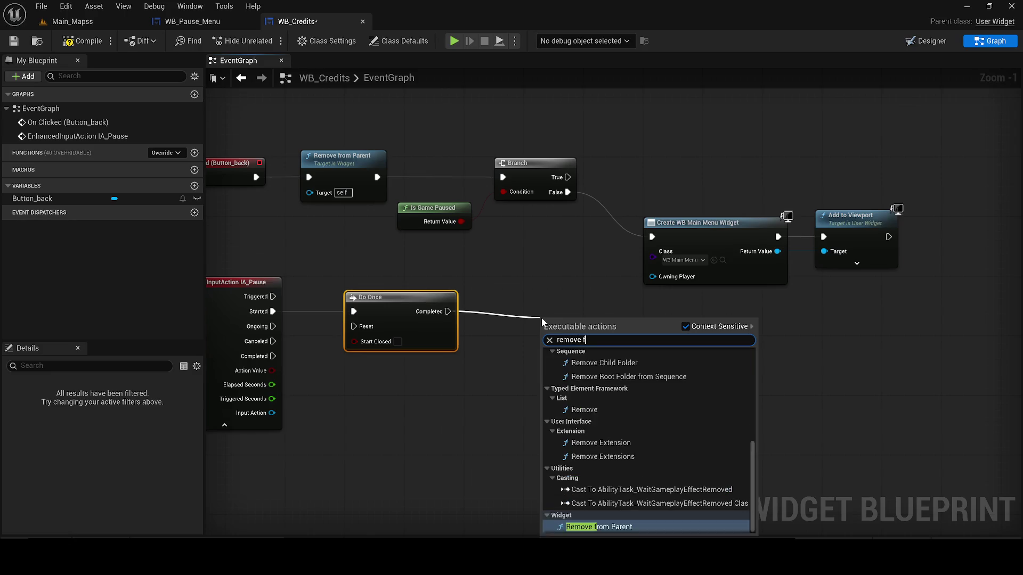
key(Return)
drag(517, 299, 492, 293)
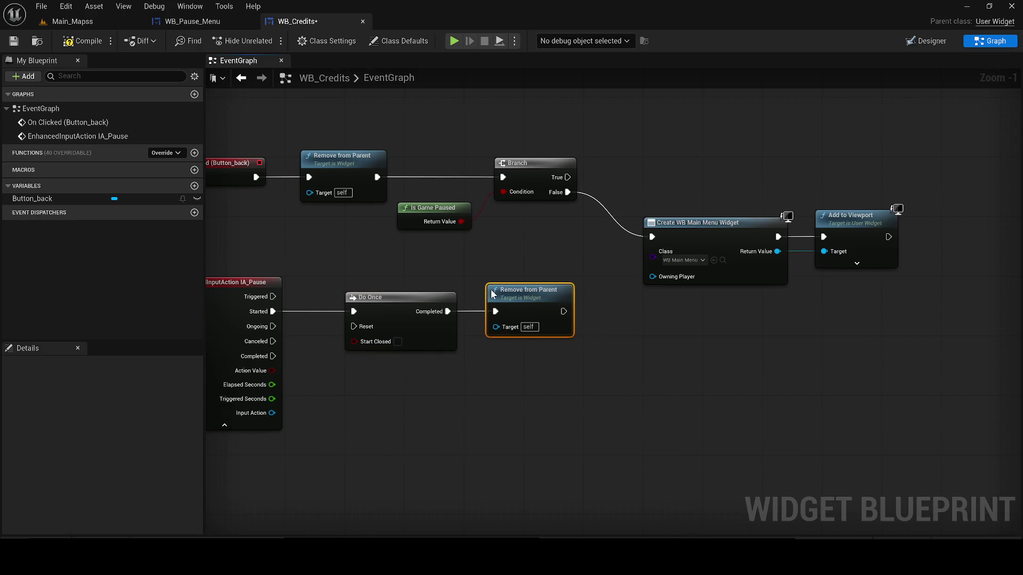
- Wire Do Once's Reset back into the chain through reroute points and save
mouse_move(354, 326)
mouse_down()
mouse_move(490, 276)
mouse_move(449, 311)
mouse_move(373, 259)
mouse_move(347, 286)
mouse_up()
double_click(467, 313)
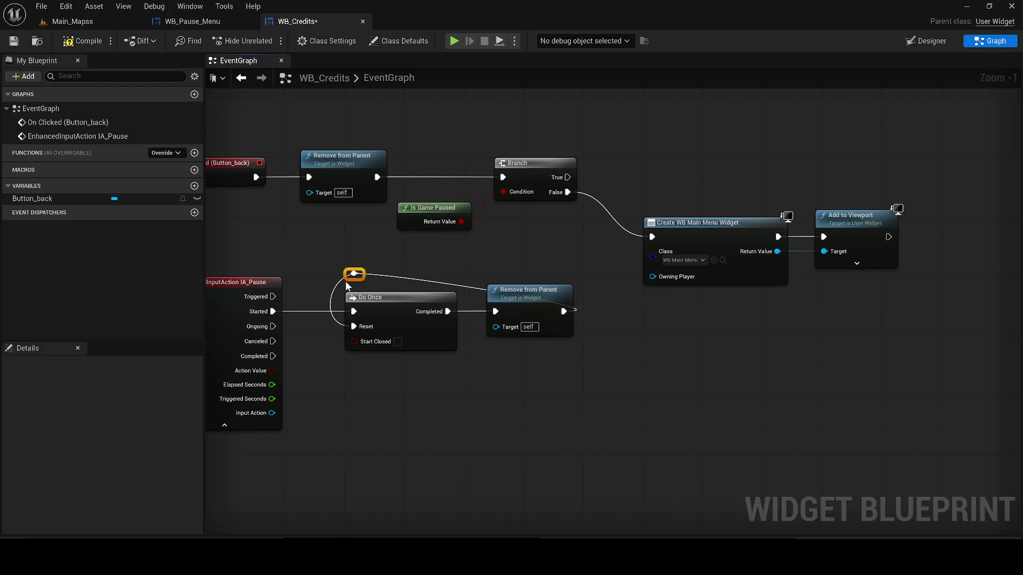
double_click(386, 274)
mouse_move(387, 275)
mouse_down()
mouse_move(599, 281)
mouse_move(585, 283)
mouse_up()
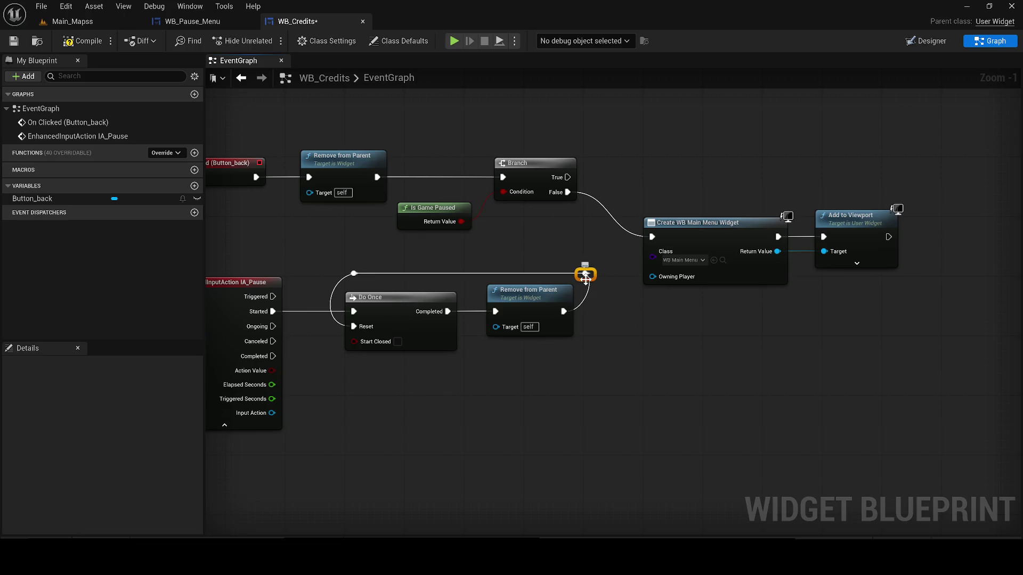
click(18, 41)
- Locate the WB_Main_Menu asset and open it in the widget designer
click(639, 309)
click(723, 261)
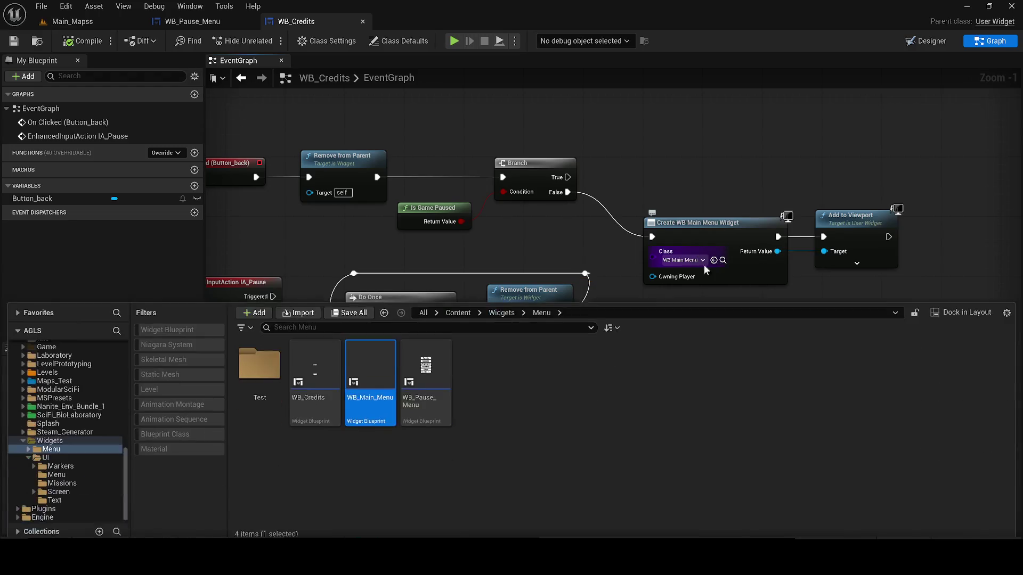
double_click(361, 392)
- Place a Canvas Panel from the Palette as the root widget
click(48, 76)
text(c)
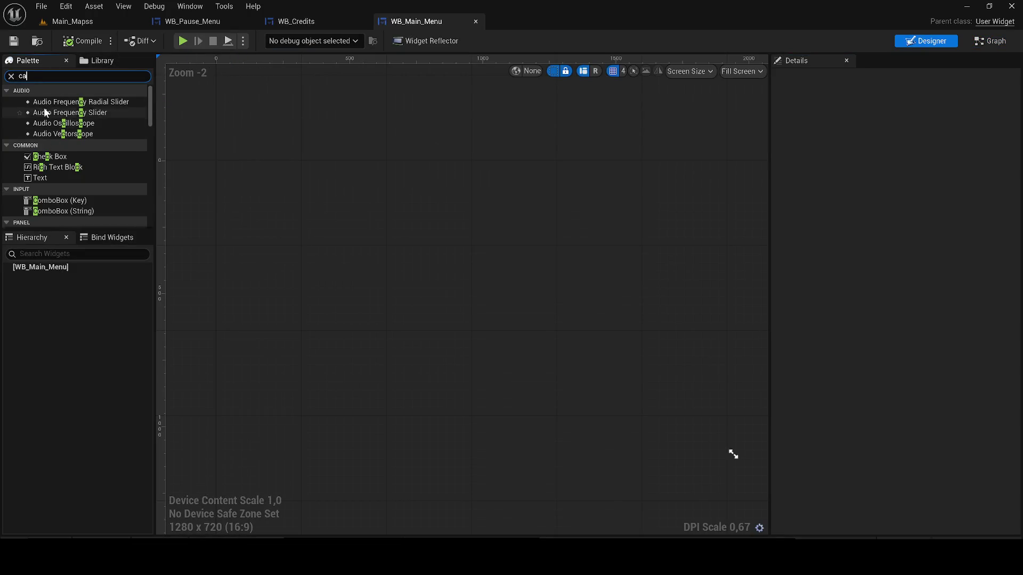
text(a)
drag(53, 102, 220, 97)
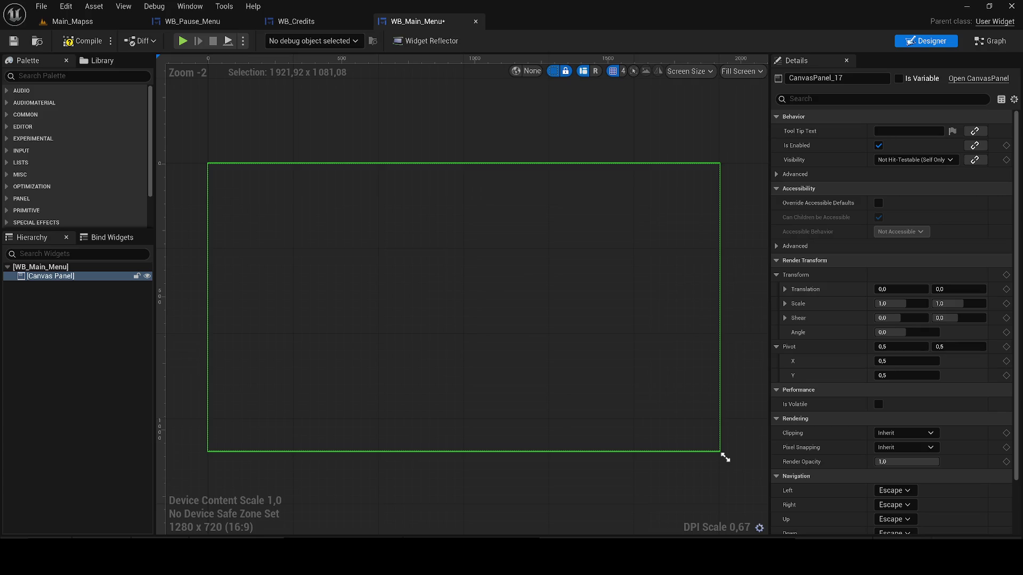
key(XF86AudioLowerVolume)
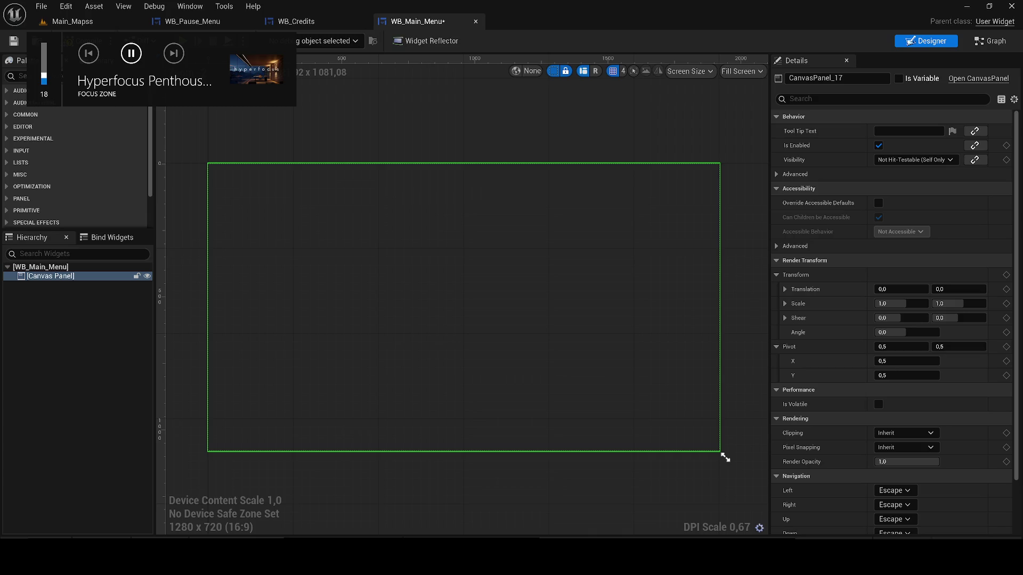
key(XF86AudioNext)
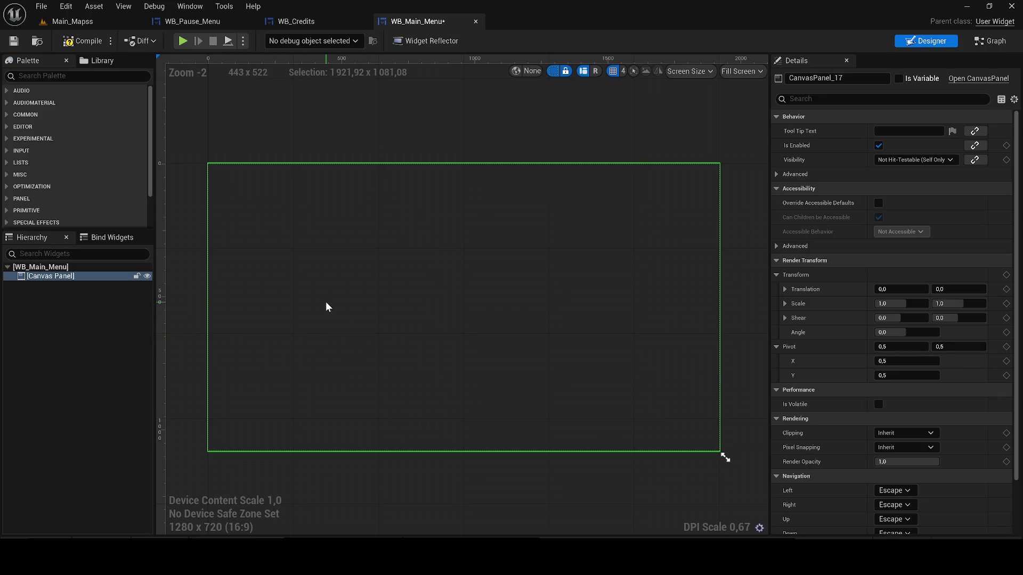
- Add an Image widget to the canvas, anchored to stretch over the whole canvas
click(61, 75)
text(ima)
drag(56, 101, 210, 167)
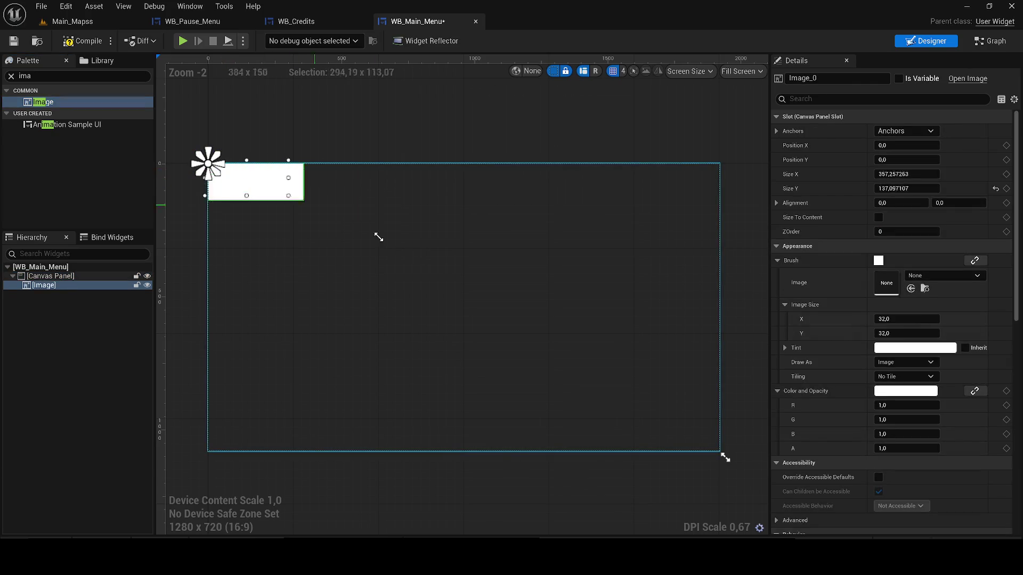
click(913, 133)
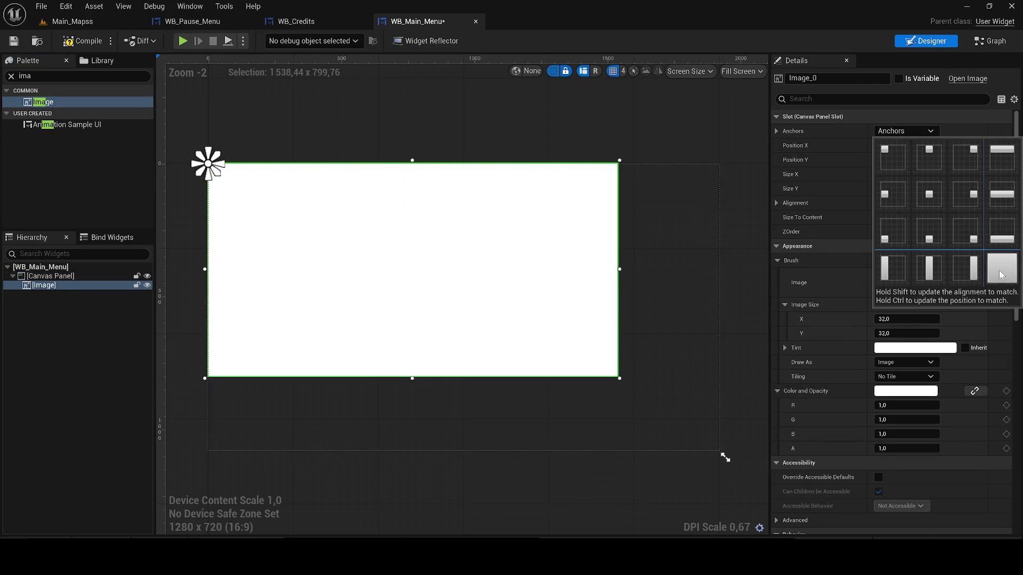
ctrl+click(999, 271)
scroll(417, 122, down, 4)
mouse_move(417, 122)
mouse_down()
mouse_move(422, 200)
mouse_move(408, 204)
mouse_up()
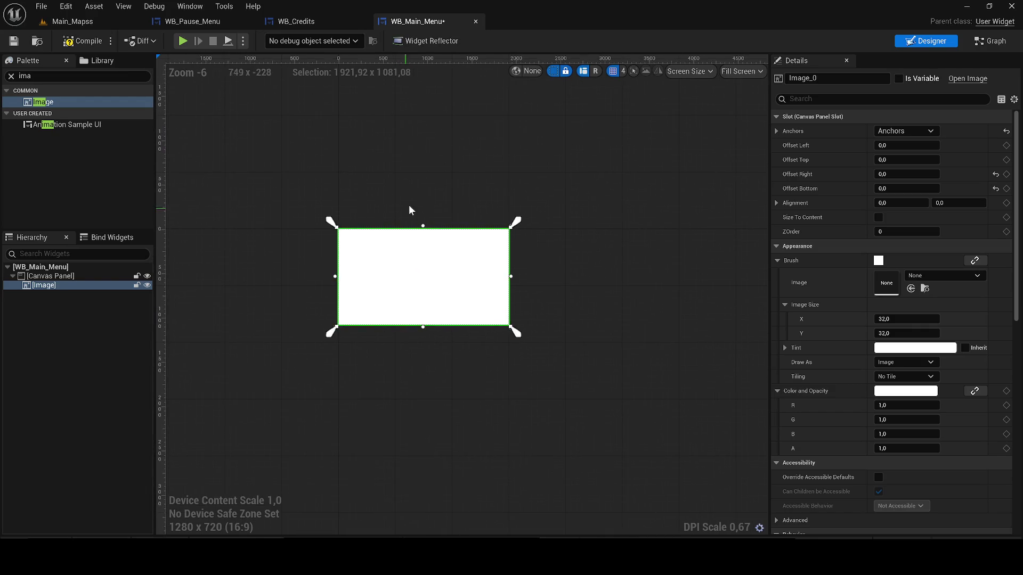
- Tint the image pure black, fit the canvas in view and save
click(914, 349)
drag(835, 358, 831, 380)
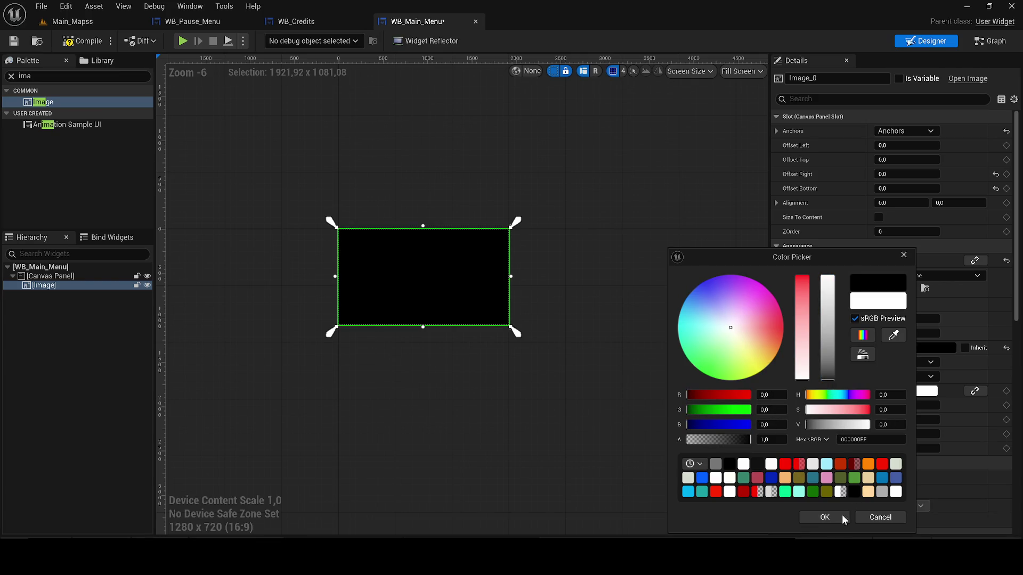
click(825, 517)
click(386, 203)
key(Home)
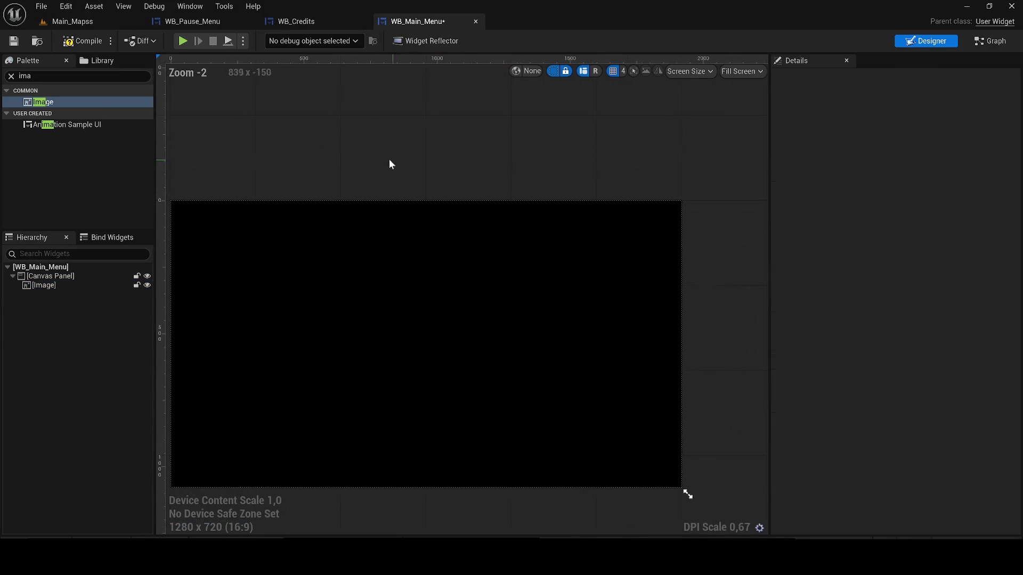
click(15, 44)
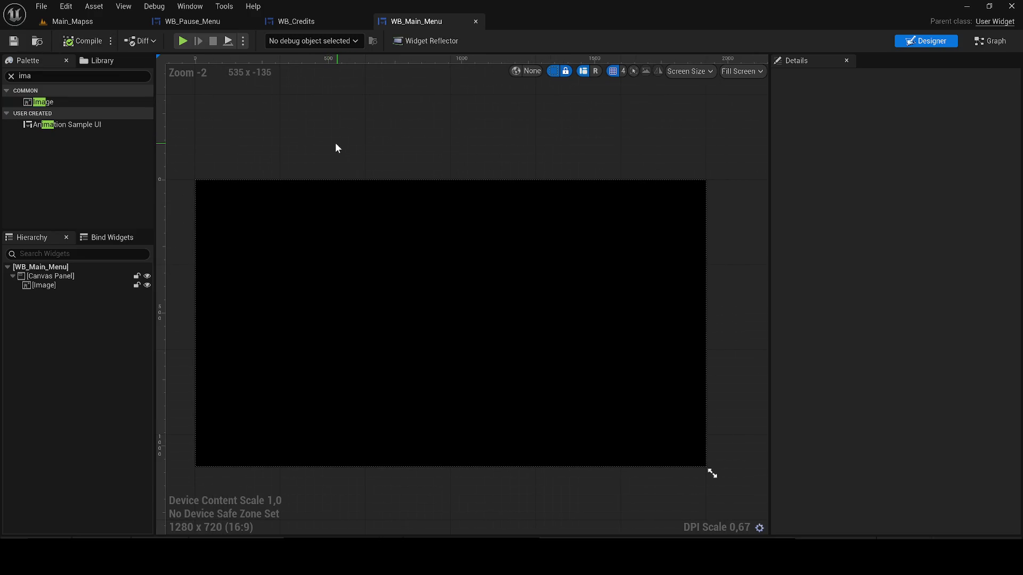
click(58, 73)
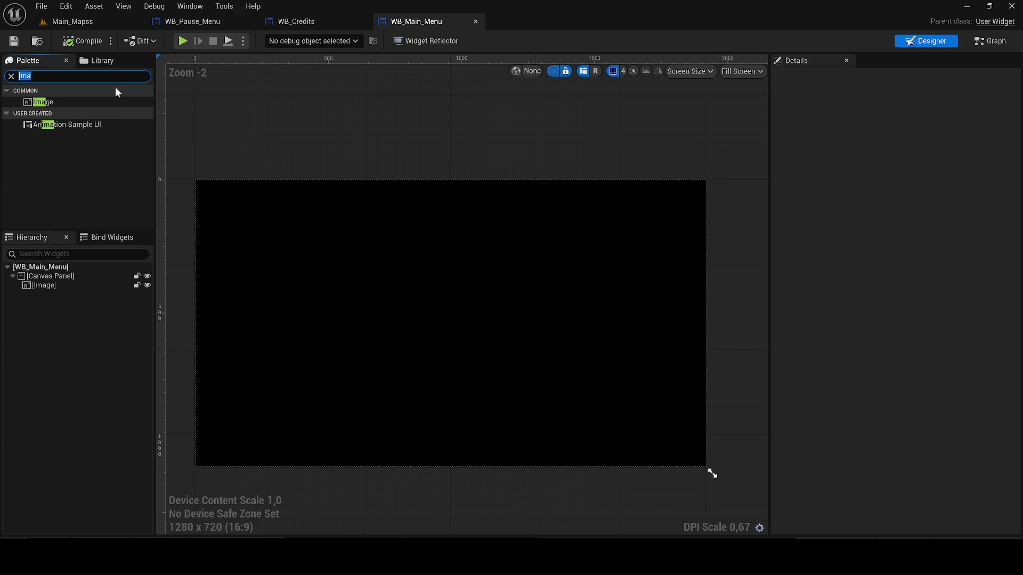
- Place a Vertical Box on the canvas anchored to the screen centre
text(ver)
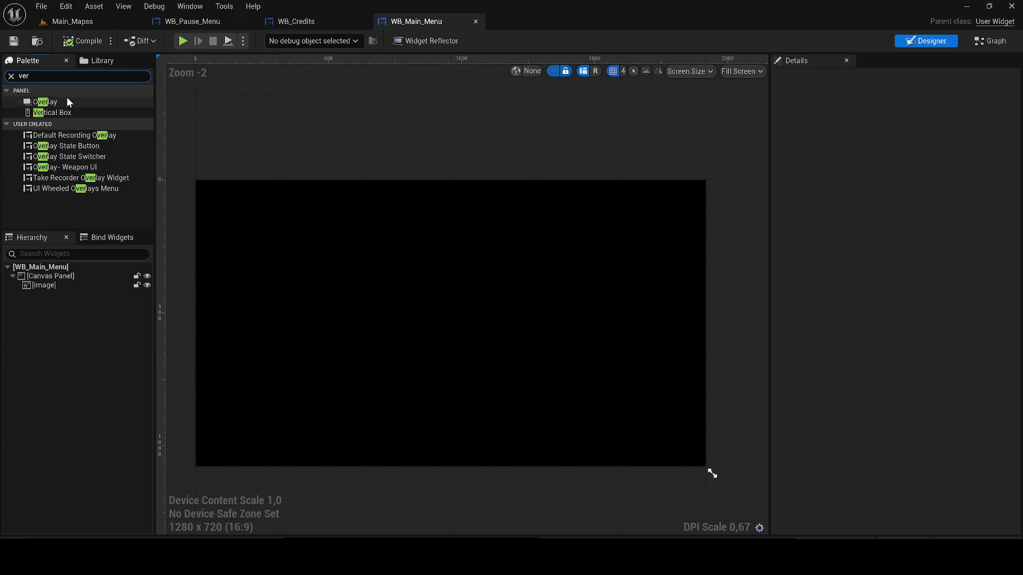
mouse_move(71, 112)
mouse_down()
mouse_move(197, 150)
mouse_move(389, 274)
mouse_up()
click(905, 131)
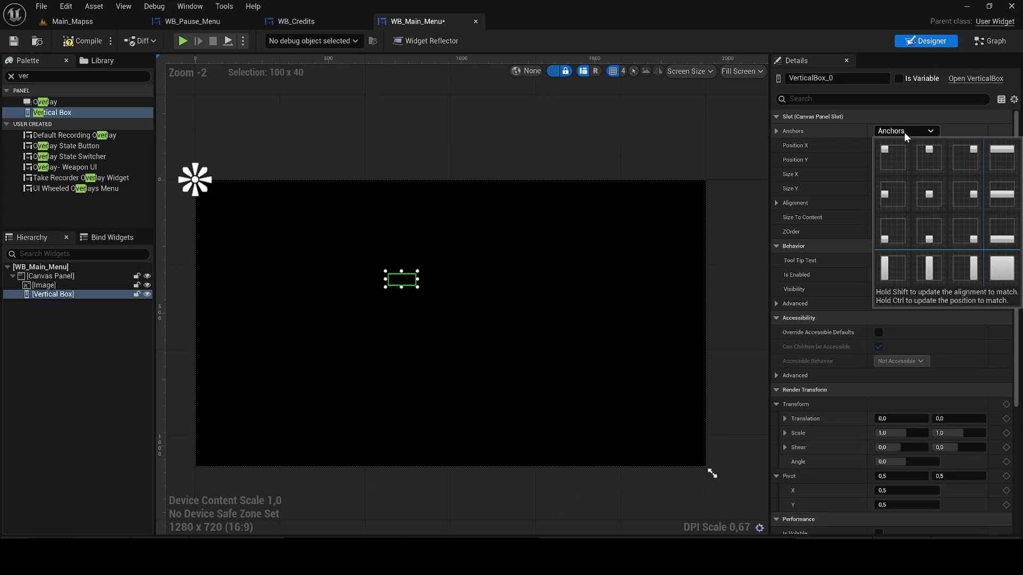
click(929, 189)
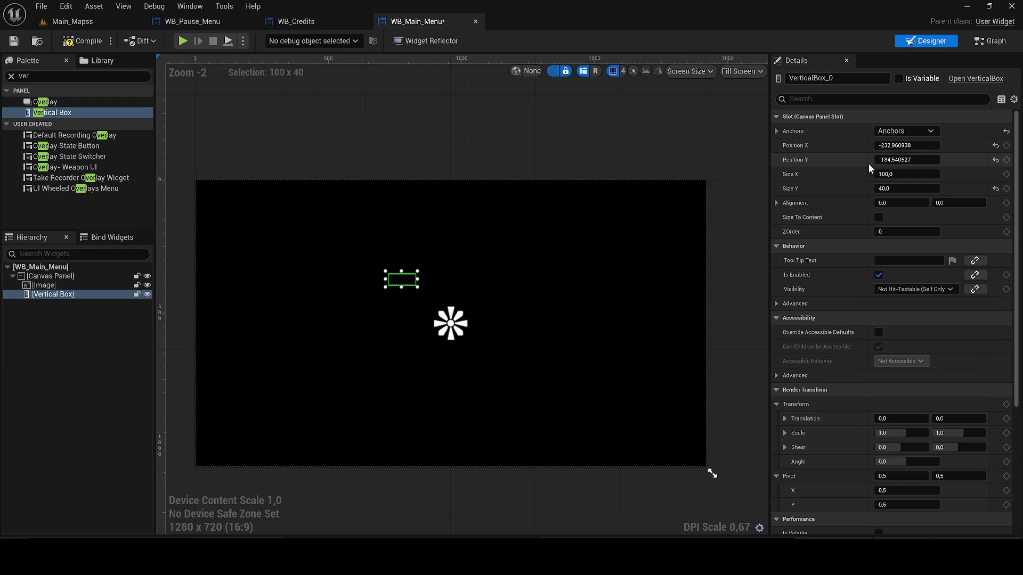
- Set the vertical box width to 400 and try initial position offsets
click(891, 175)
text(400)
click(900, 145)
text(300)
key(Return)
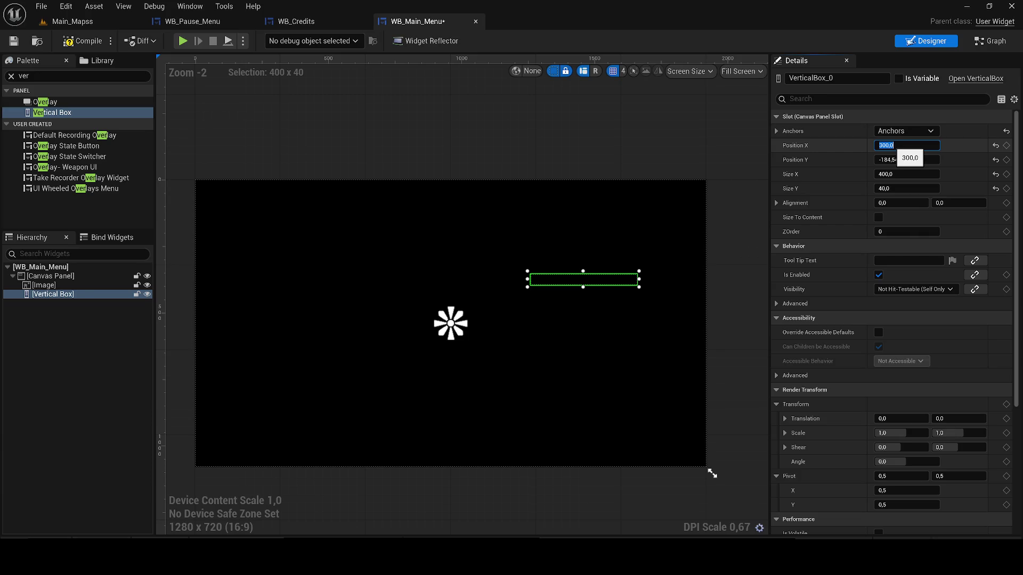
click(901, 159)
text(0)
key(Return)
text(-70)
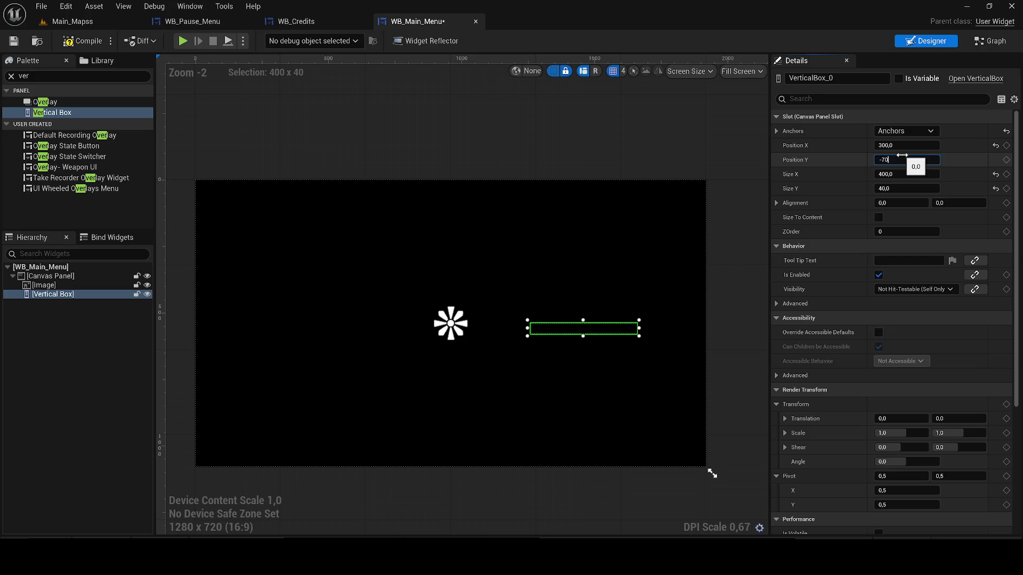
key(BackSpace)
key(BackSpace)
text(100)
key(Return)
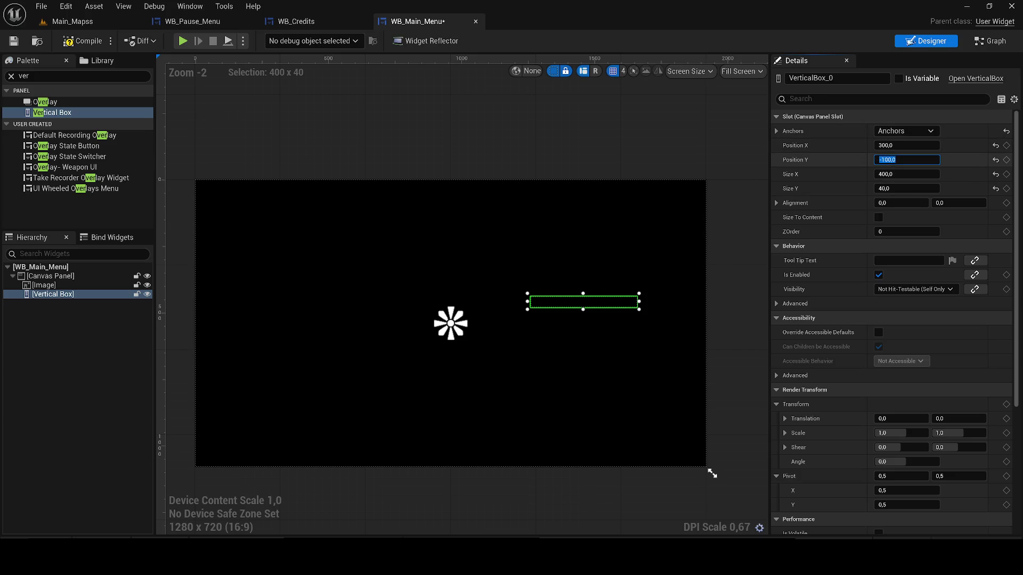
- Settle the vertical box position at X -200, Y -240
click(891, 150)
text(-1)
text(00)
click(893, 160)
text(-758)
key(Return)
text(-75)
key(Return)
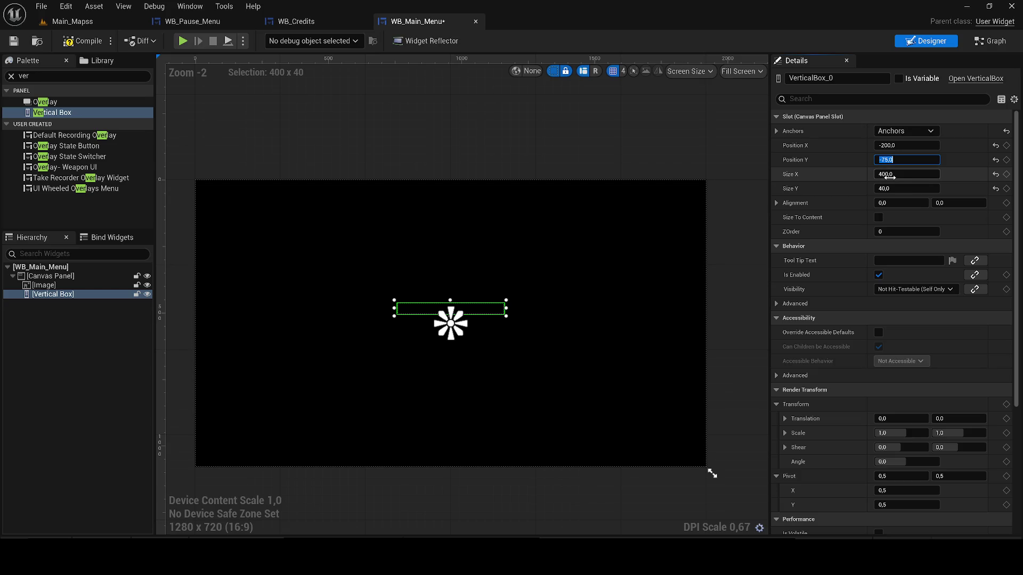
text(-24)
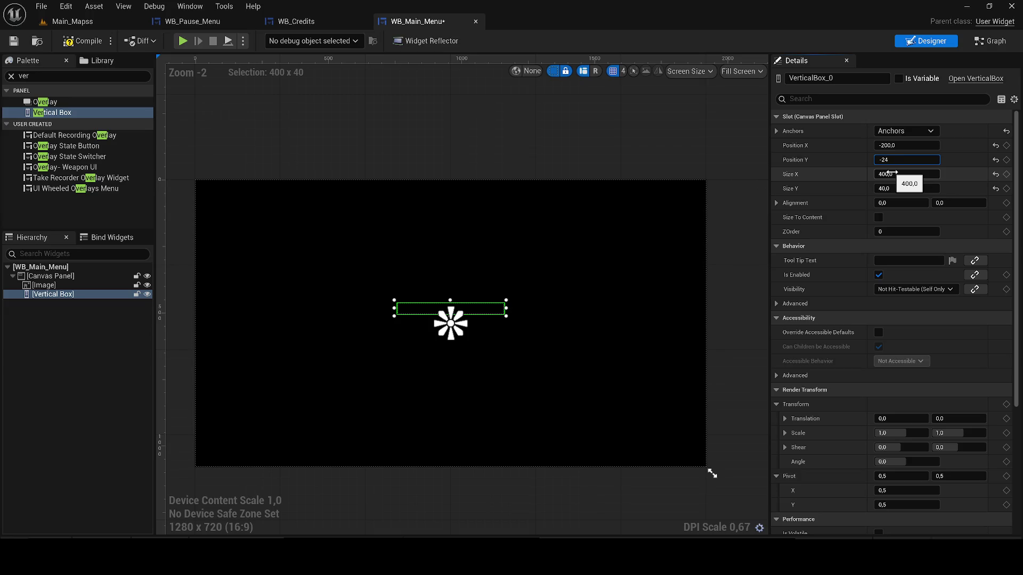
text(40)
key(Return)
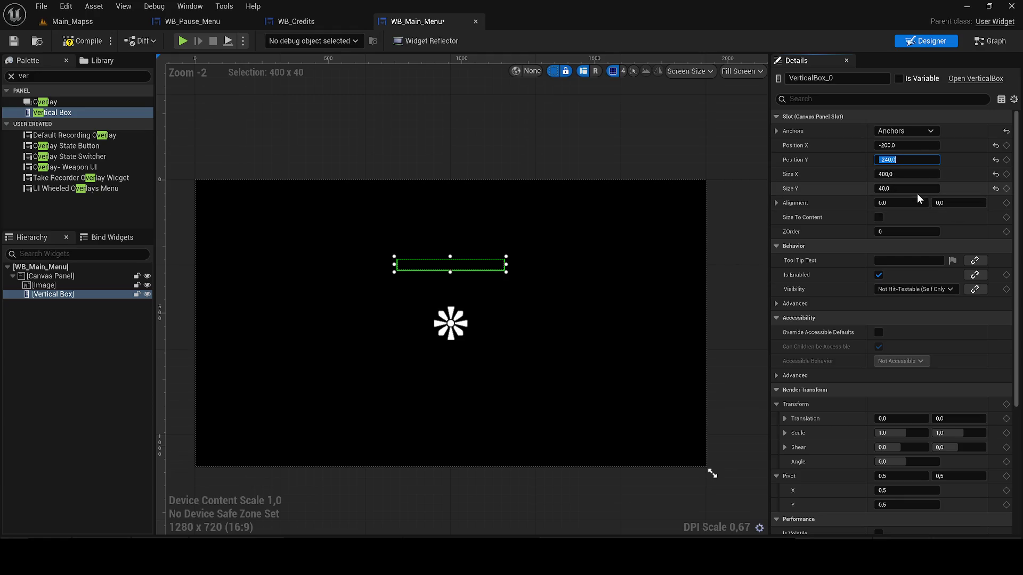
- Set the vertical box height to 470 and save the widget
click(906, 189)
text(500)
key(Return)
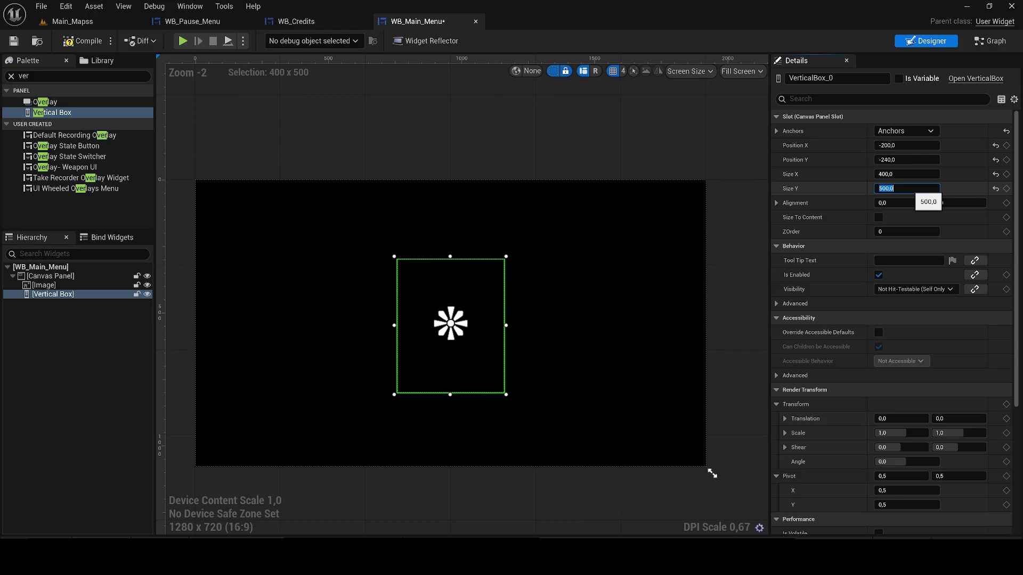
text(470)
key(Return)
click(20, 41)
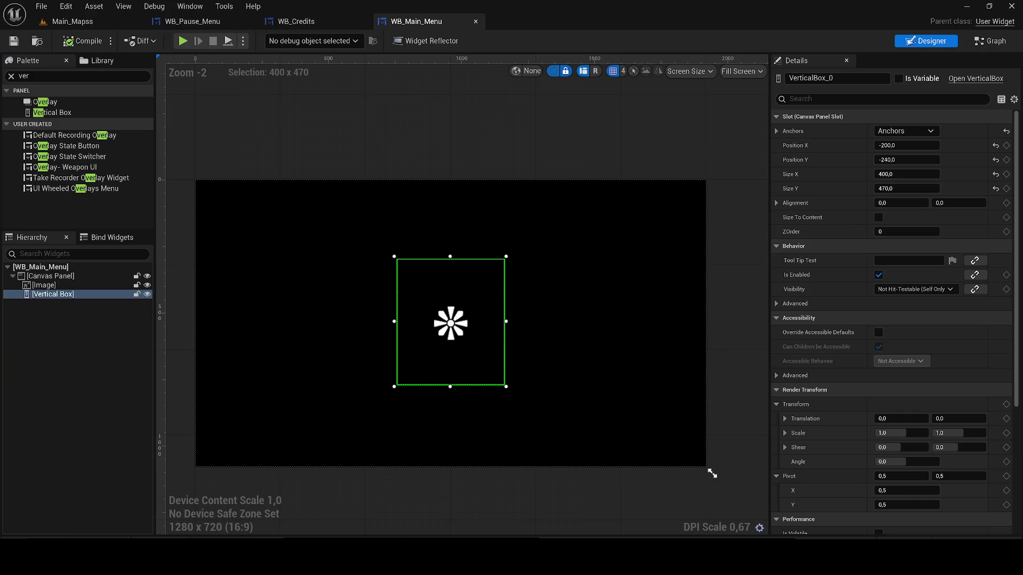
double_click(23, 76)
- Add a Button from the Palette inside the Vertical Box
text(buy)
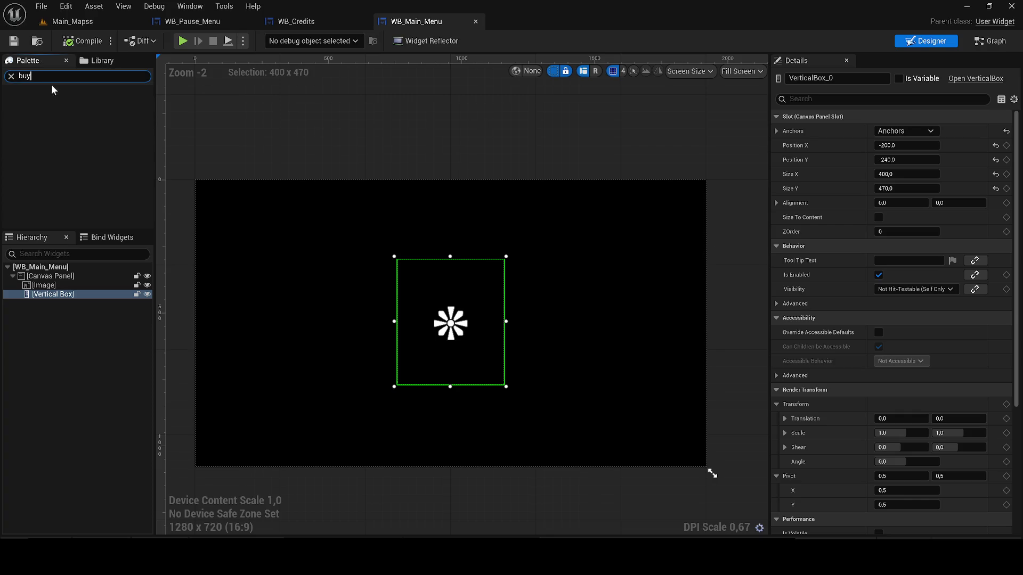
key(BackSpace)
text(tt)
mouse_move(54, 125)
mouse_down()
mouse_move(176, 176)
mouse_move(480, 250)
mouse_move(453, 263)
mouse_up()
- Put a Text Block label inside the button
click(42, 76)
text(te)
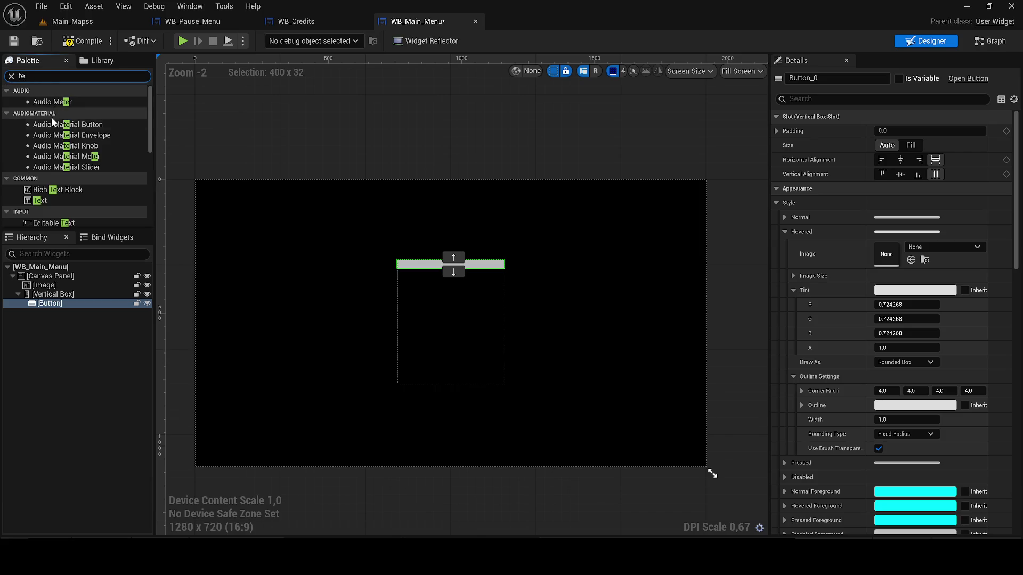
mouse_move(40, 200)
mouse_down()
mouse_move(201, 210)
mouse_move(438, 265)
mouse_up()
scroll(437, 265, up, 3)
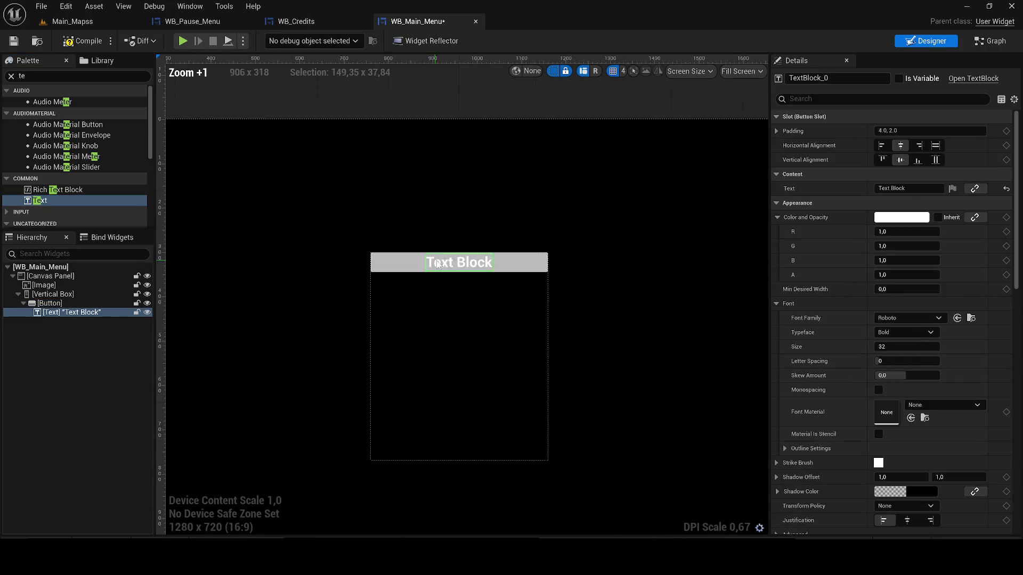
scroll(438, 265, up, 1)
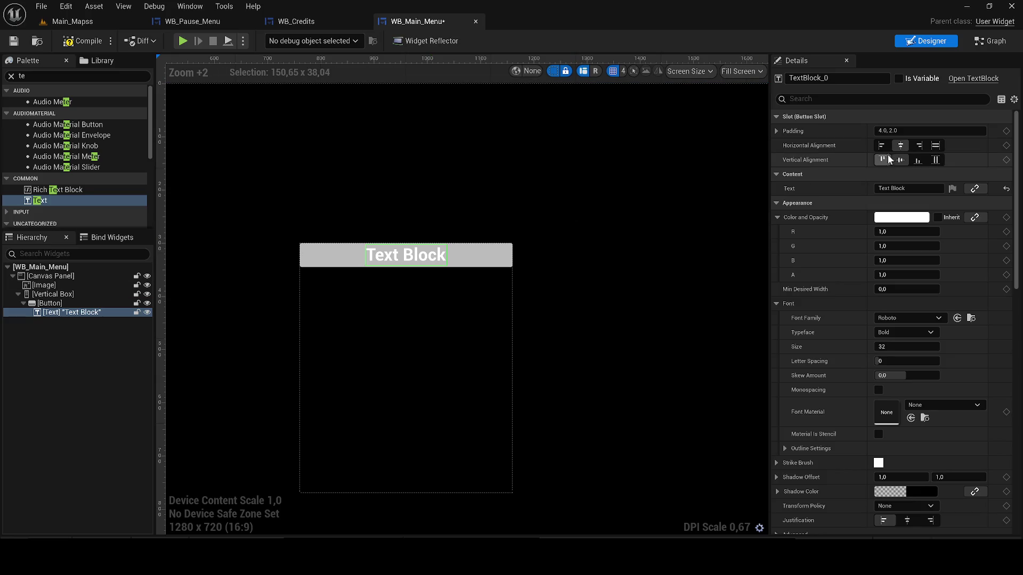
- Give the button a bottom padding of 30
click(485, 258)
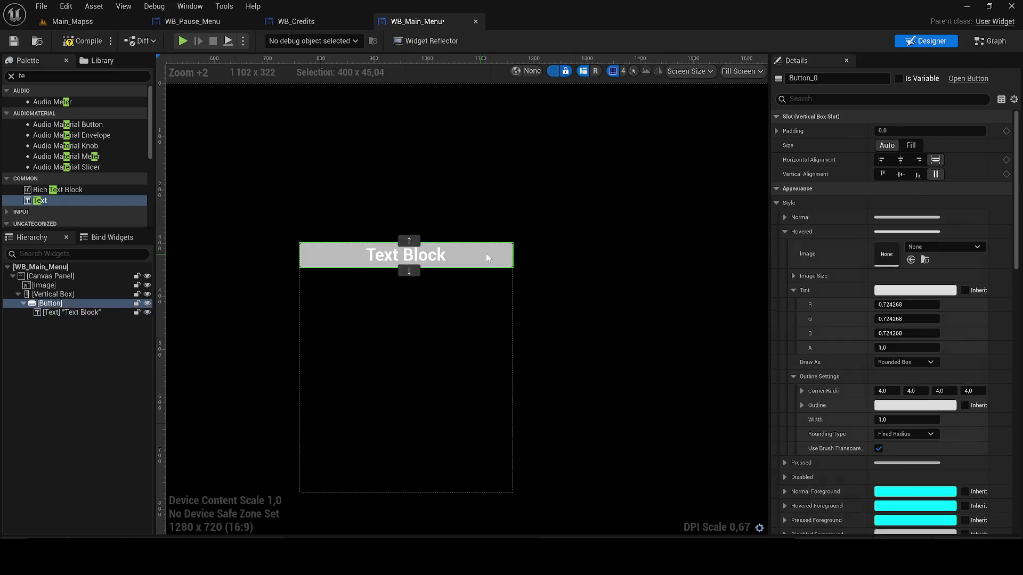
click(776, 131)
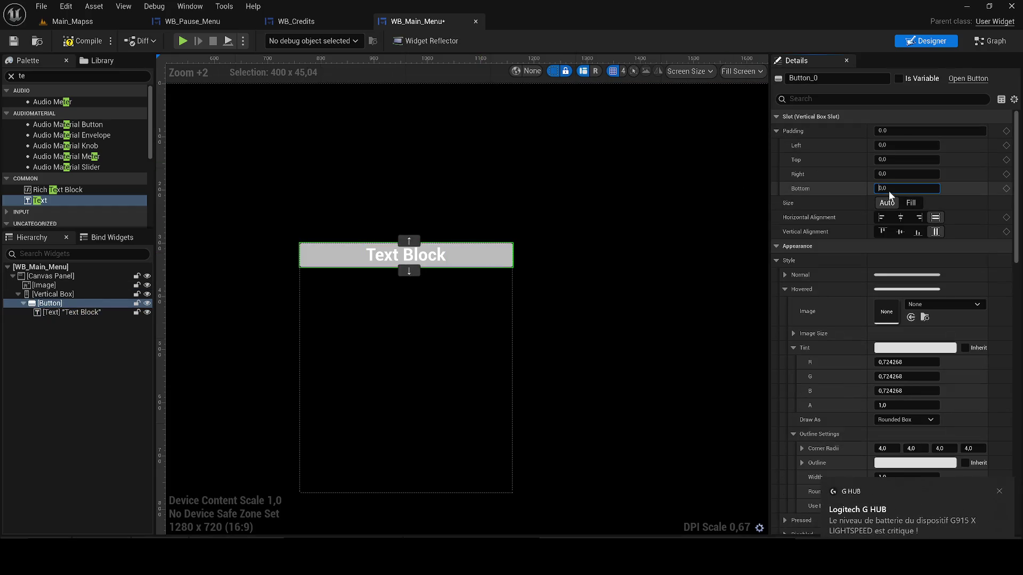
text(300)
key(Return)
key(Return)
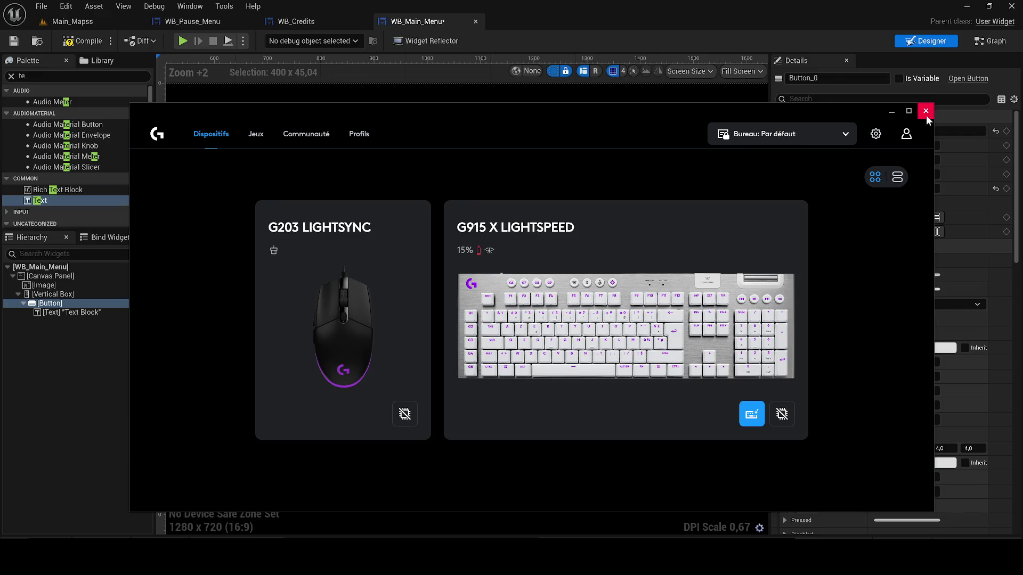
click(925, 112)
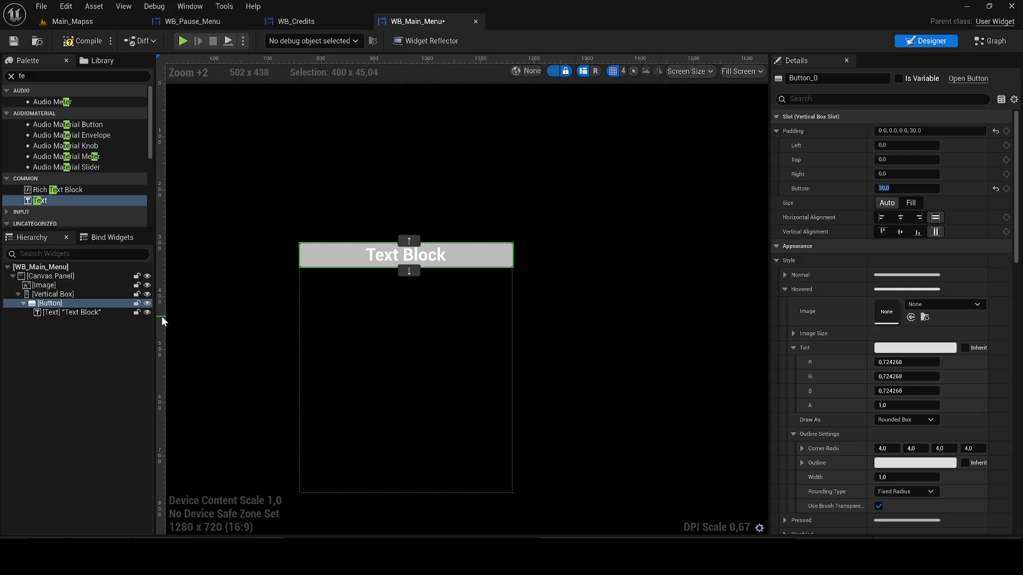
click(51, 304)
- Duplicate the button and its label three times with Ctrl+D to stack four buttons
key(ctrl+d)
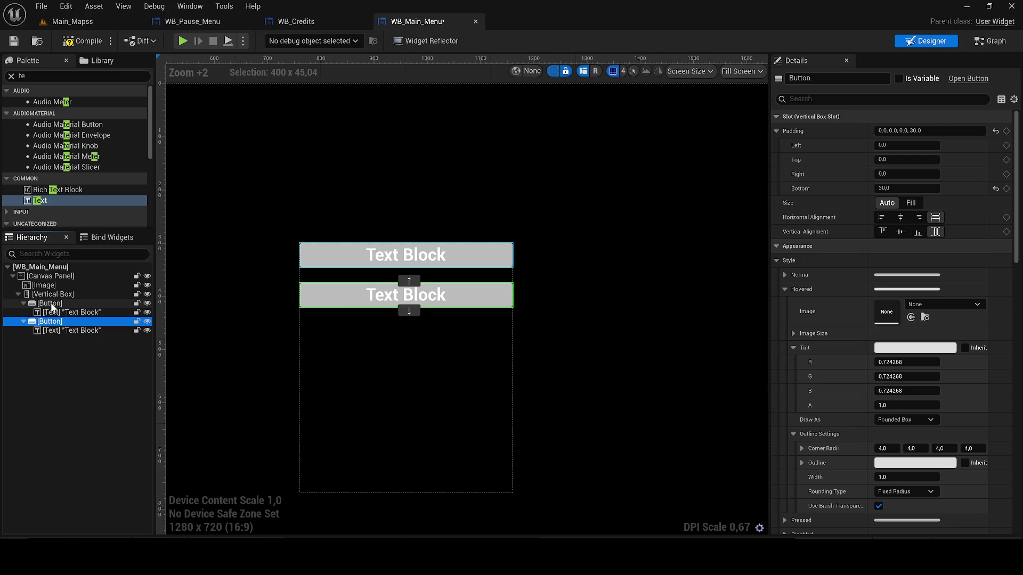
key(ctrl+d)
key(ctrl+d)
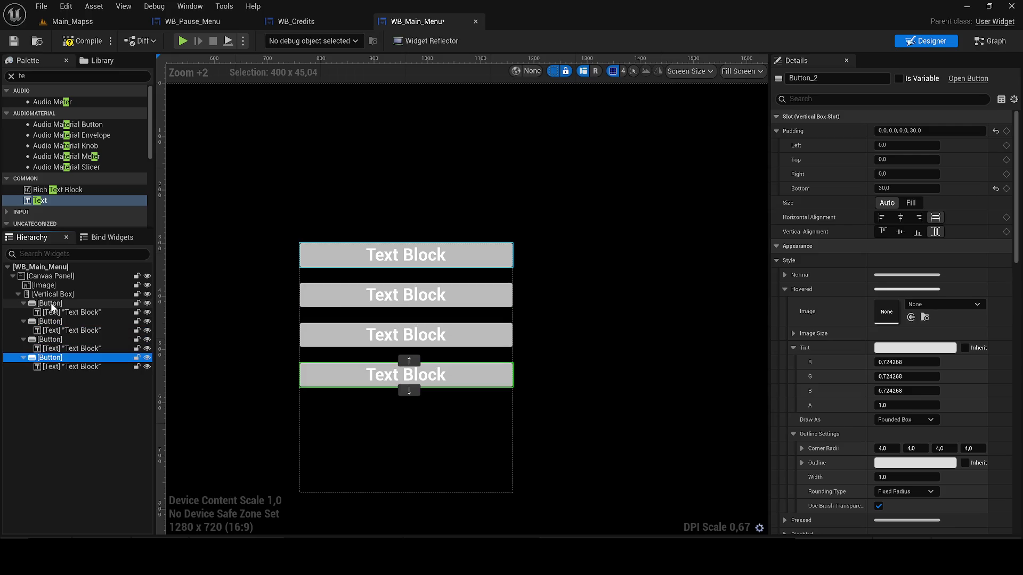
key(ctrl+d)
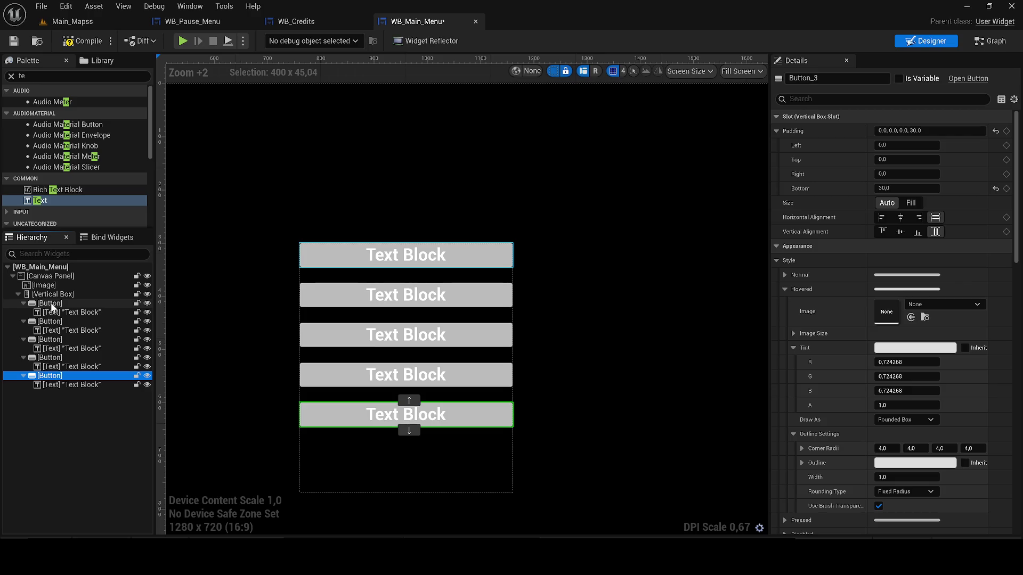
- Select all five button labels and set their font size to 40
click(99, 385)
ctrl+click(83, 367)
ctrl+click(81, 348)
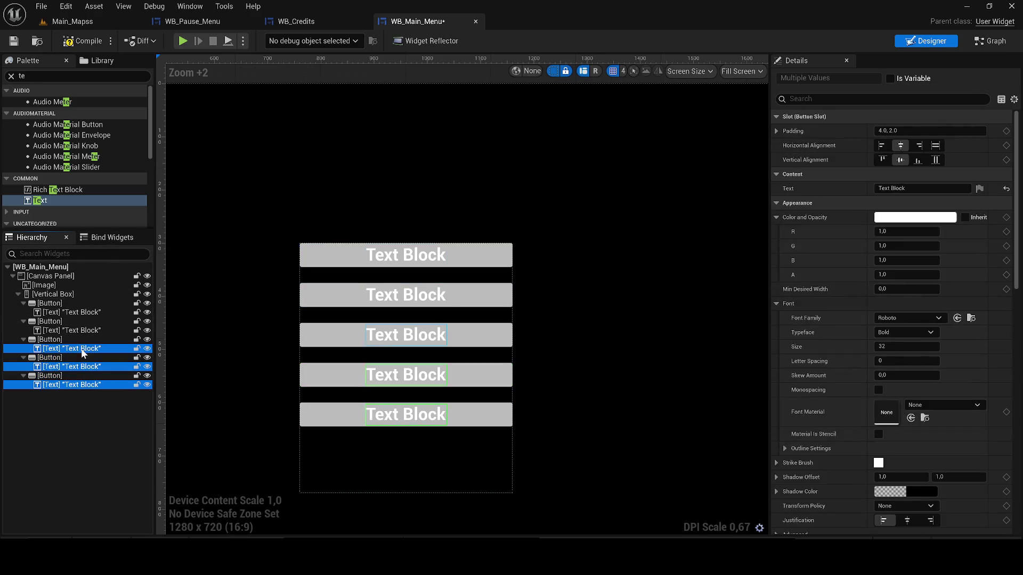
ctrl+click(85, 329)
ctrl+click(86, 313)
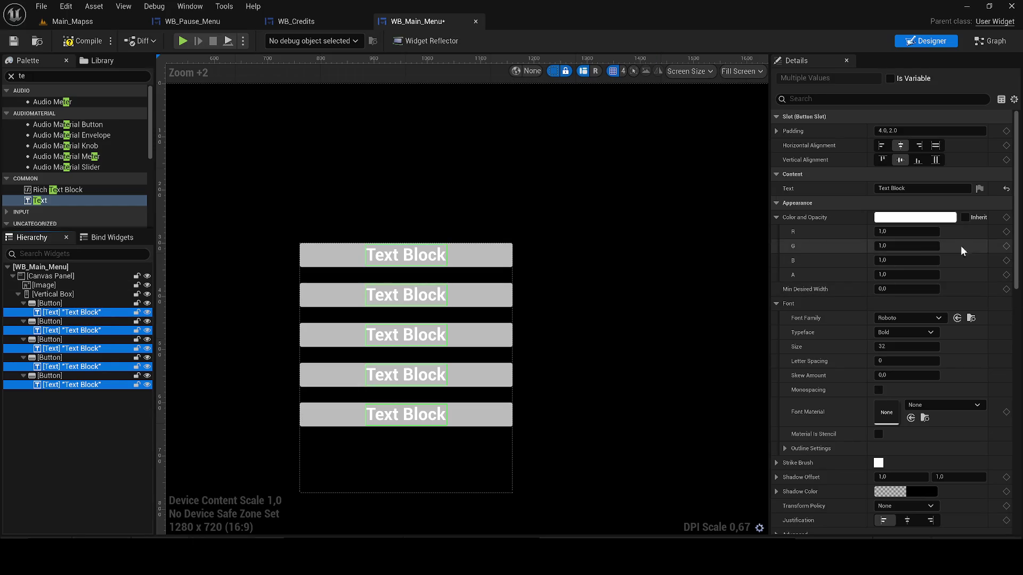
click(912, 347)
key(BackSpace)
key(BackSpace)
text(40)
key(Return)
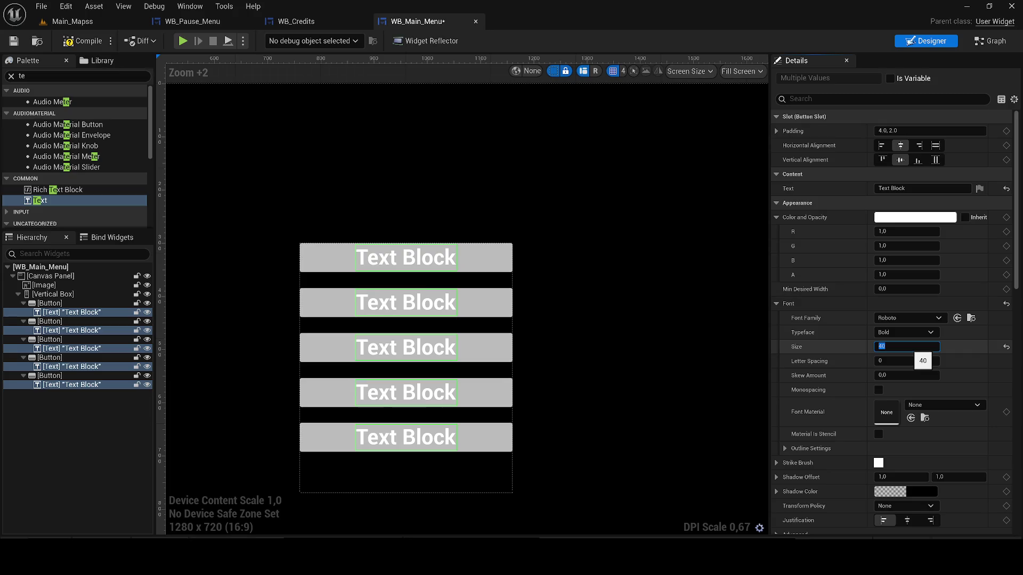
- Switch the labels' font to Boldonse-Regular_Font and save the widget
click(900, 319)
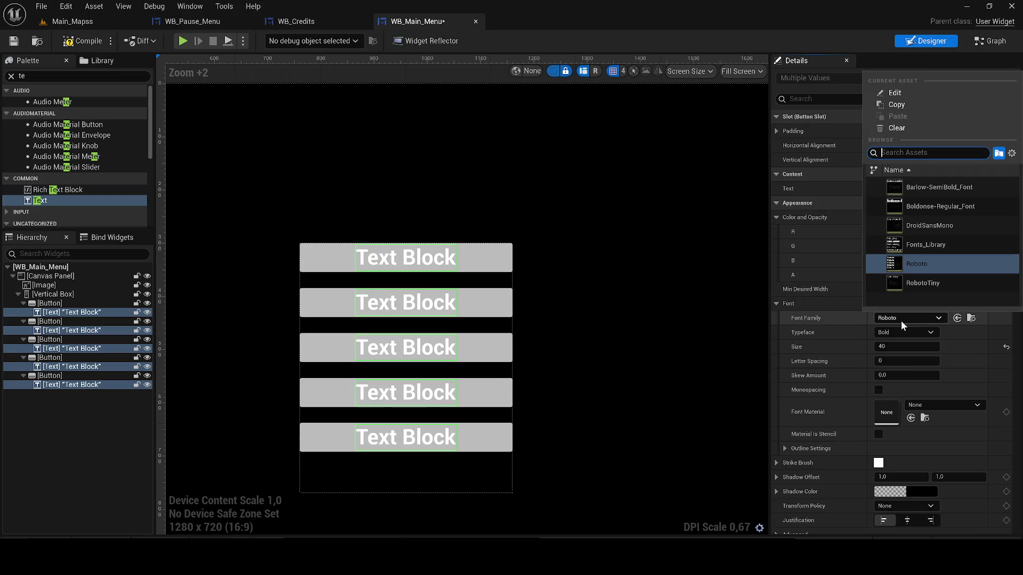
click(905, 205)
scroll(622, 286, down, 3)
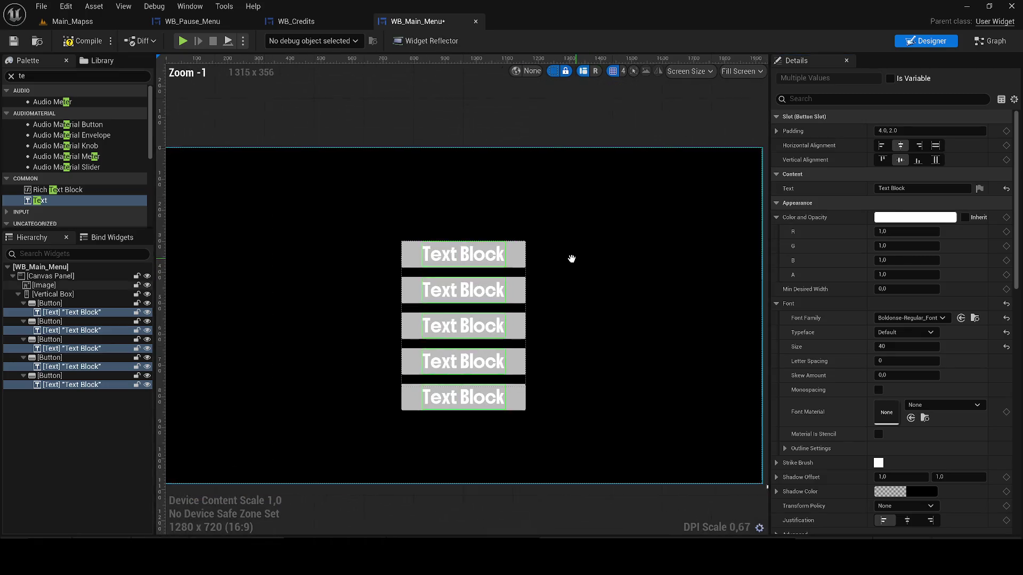
scroll(572, 259, up, 1)
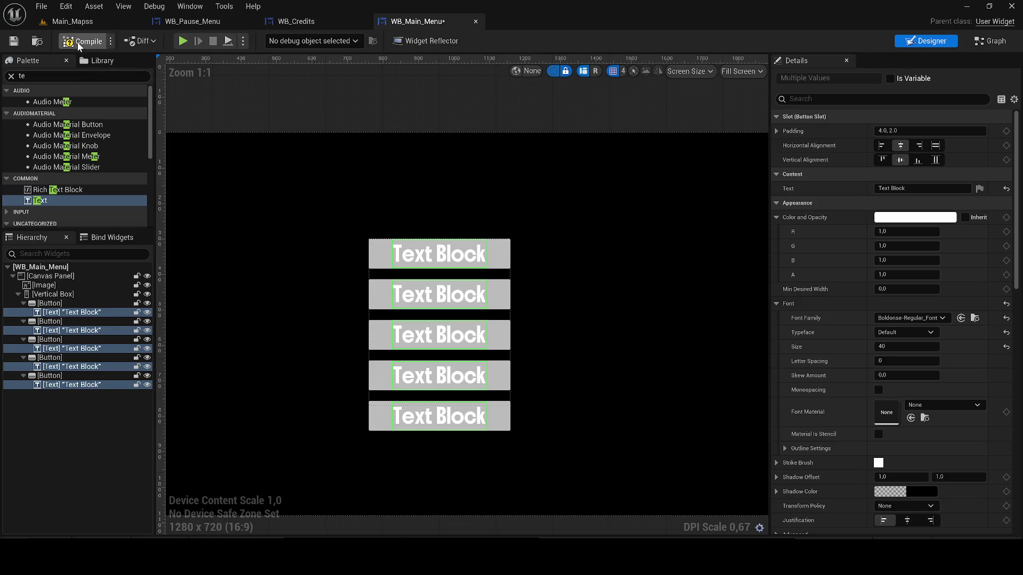
click(17, 40)
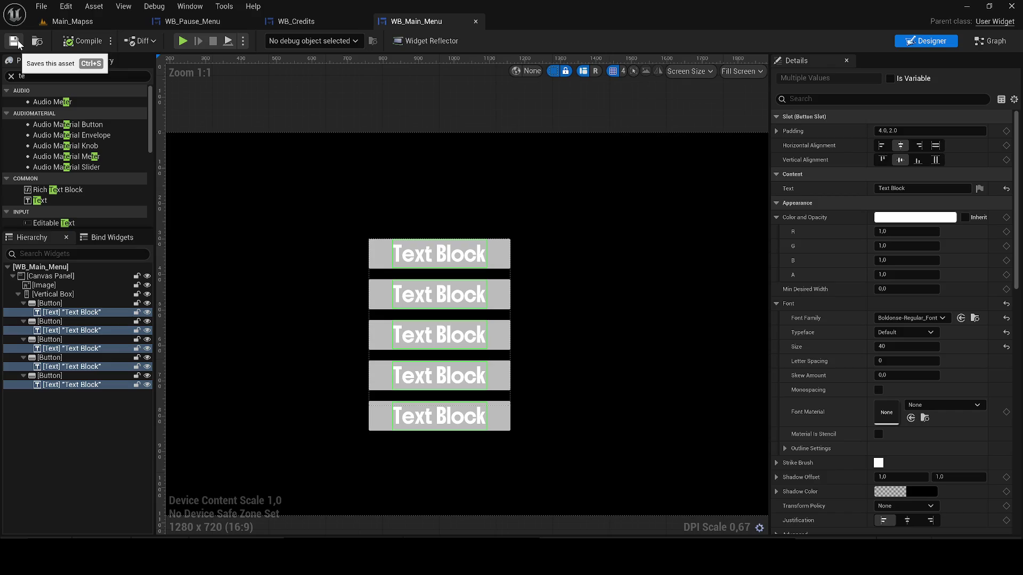
- Clear the selection, recentre the canvas and select the first button's label
scroll(267, 109, down, 3)
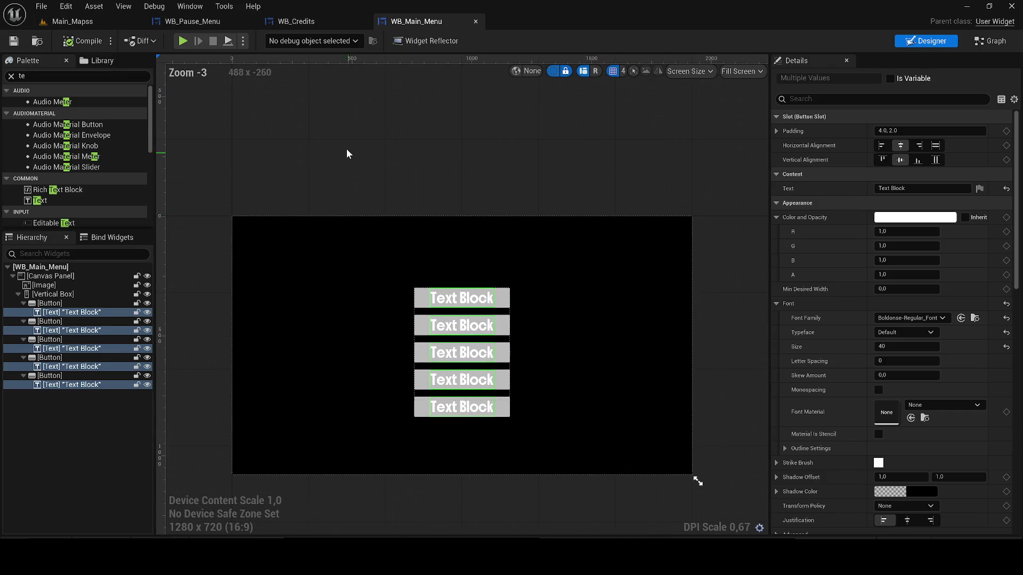
click(331, 139)
click(324, 139)
drag(324, 143, 317, 140)
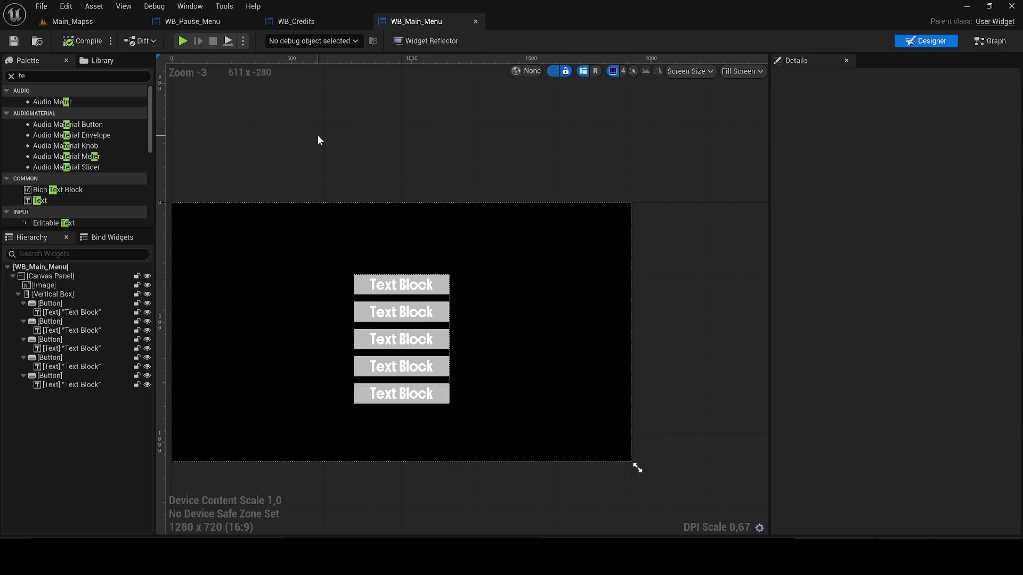
click(404, 286)
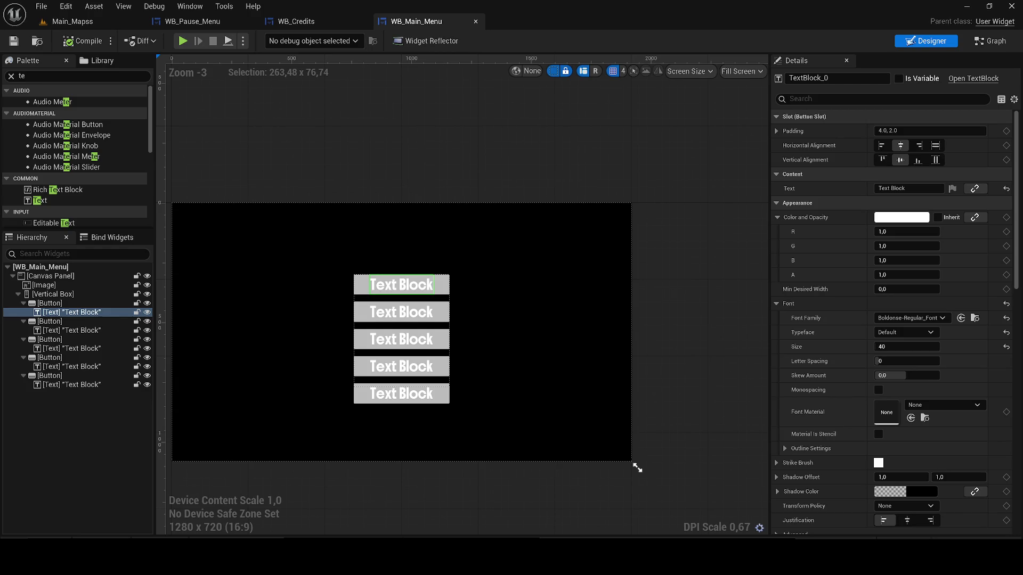
- Recentre the design canvas in the view
key(Home)
- Change the first button's label to 'Nouvelle Partie'
click(908, 188)
text(Nouvelle par)
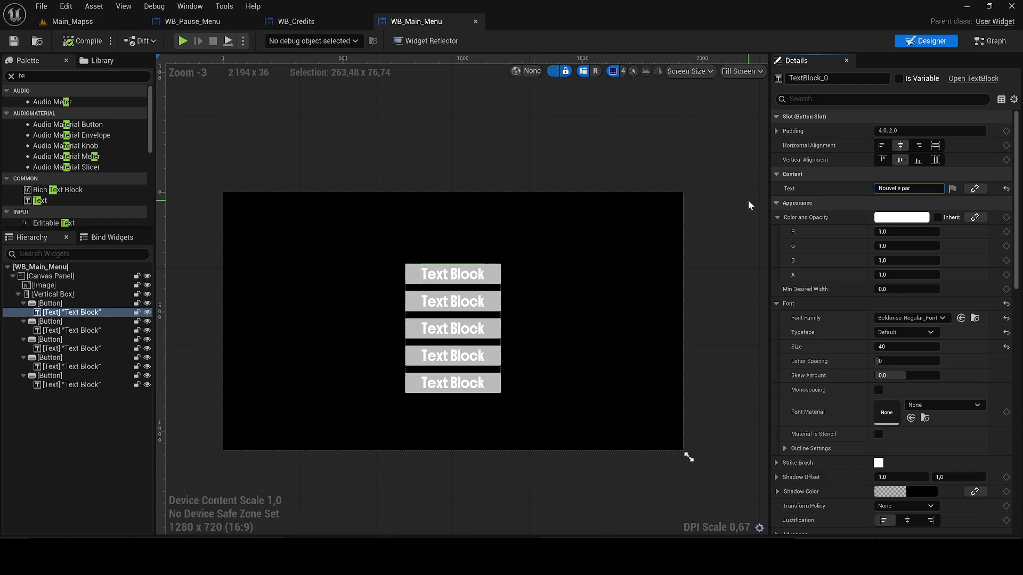
key(BackSpace)
key(BackSpace)
text(Par)
key(Return)
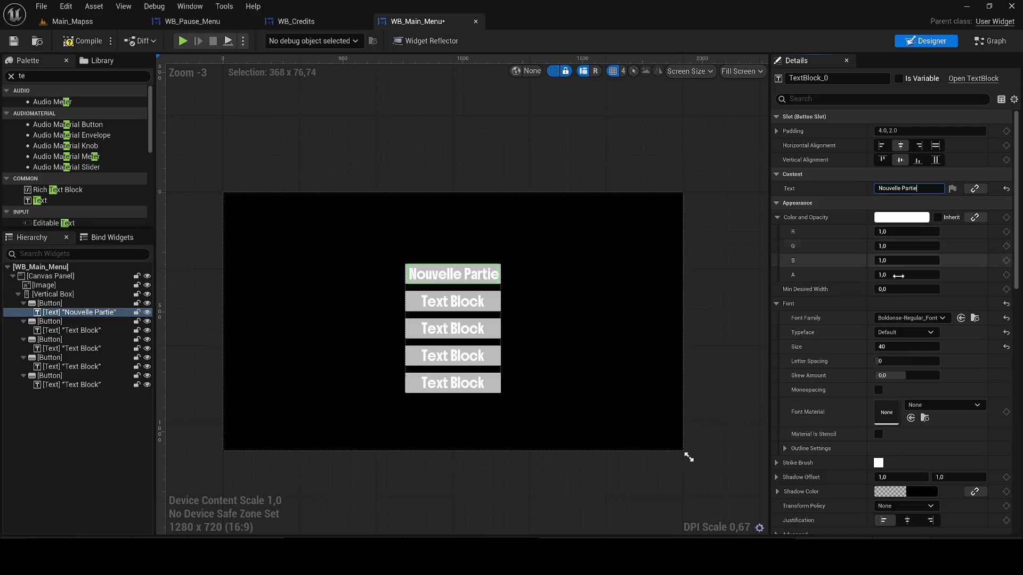
- Set font size 35 on the first three button texts
click(906, 346)
text(35)
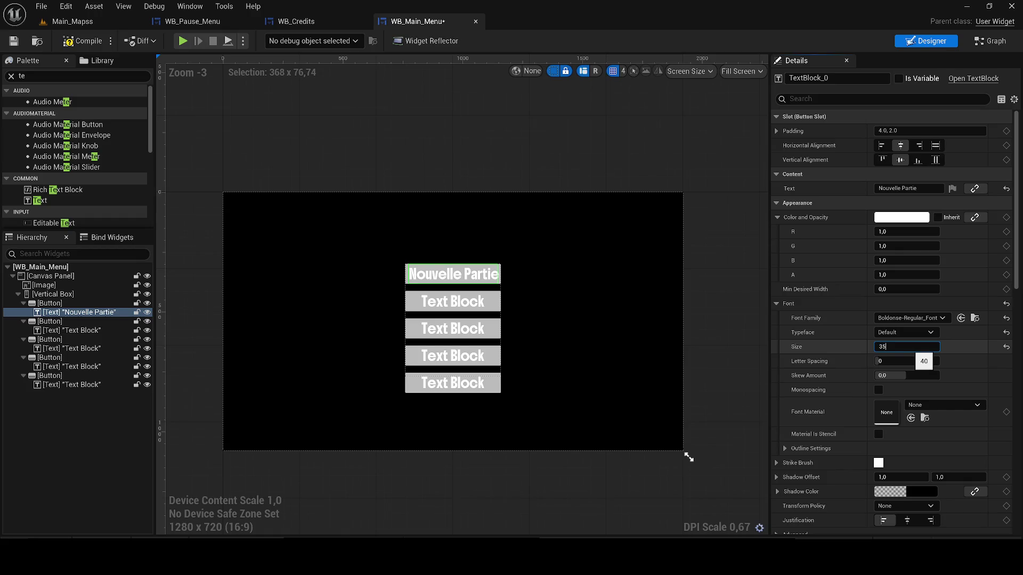
key(Return)
click(453, 299)
click(901, 346)
text(35)
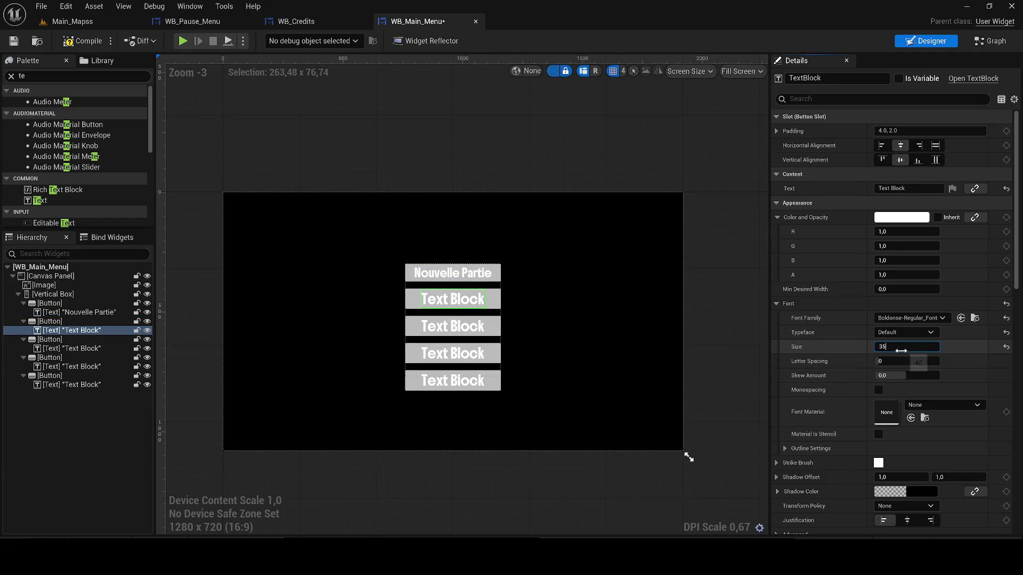
key(Return)
click(453, 326)
click(898, 347)
text(35)
key(Return)
- Set the fourth and fifth button texts to size 35, then compile and save the widget
click(453, 351)
click(905, 347)
text(5)
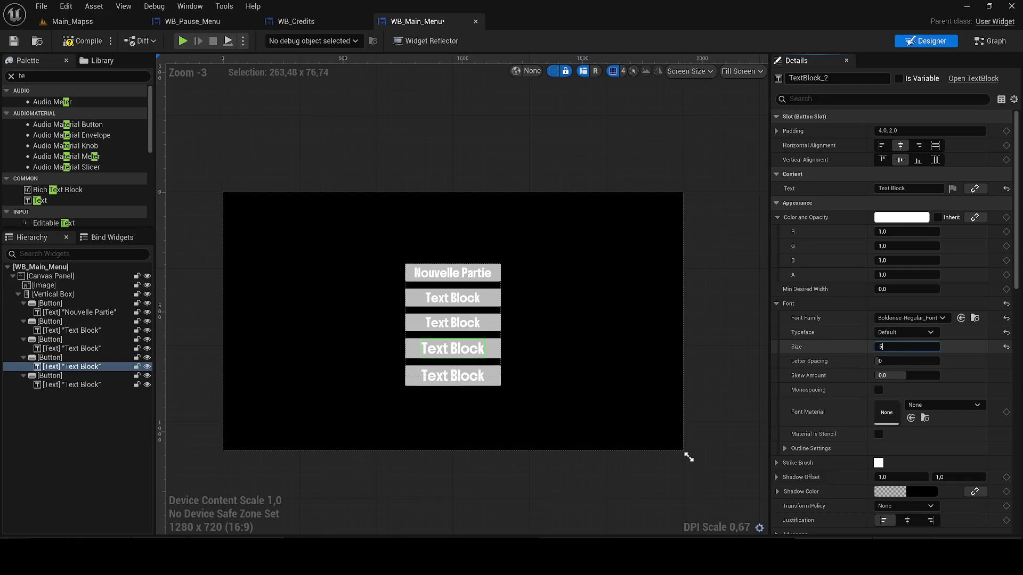
key(Return)
click(458, 363)
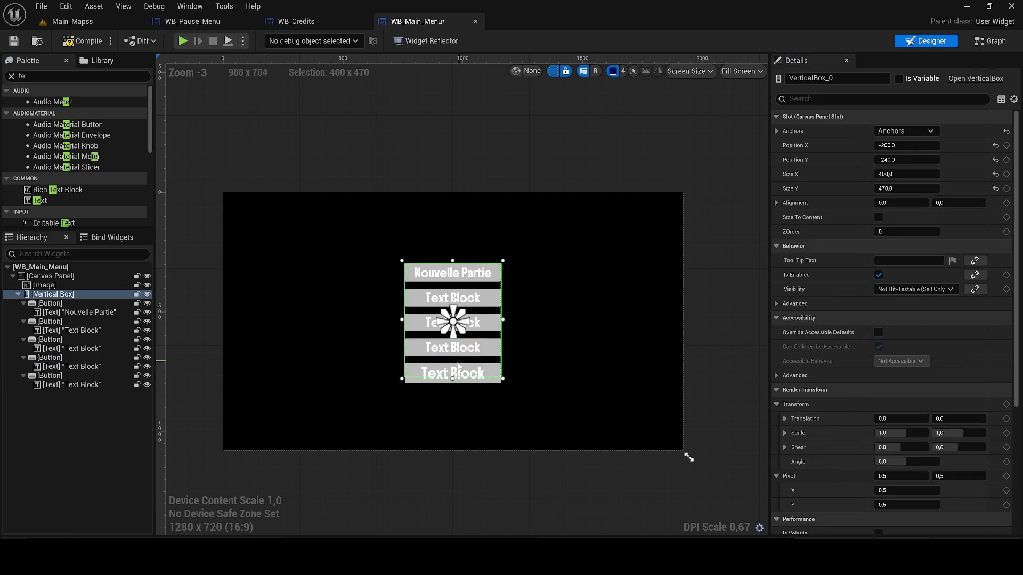
click(458, 372)
click(906, 347)
text(35)
key(Return)
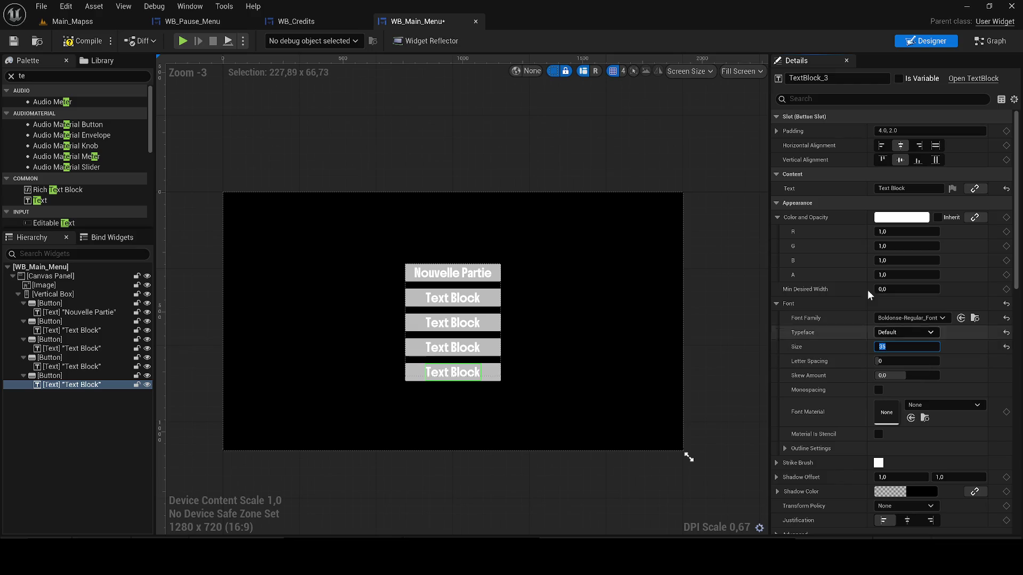
click(83, 41)
click(8, 42)
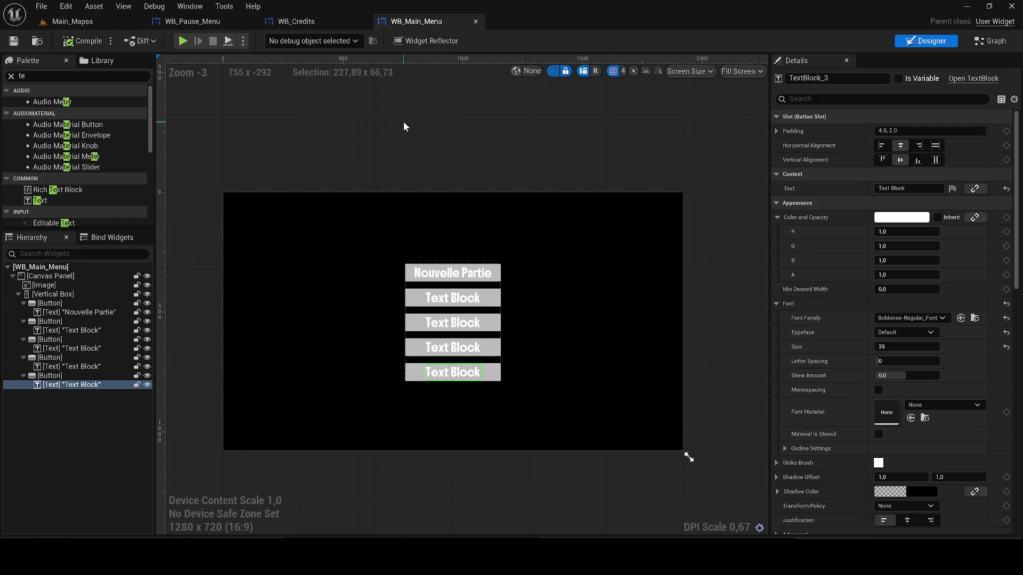
- Select the second button's Text Block and begin editing its label
click(437, 301)
scroll(436, 312, up, 1)
click(903, 190)
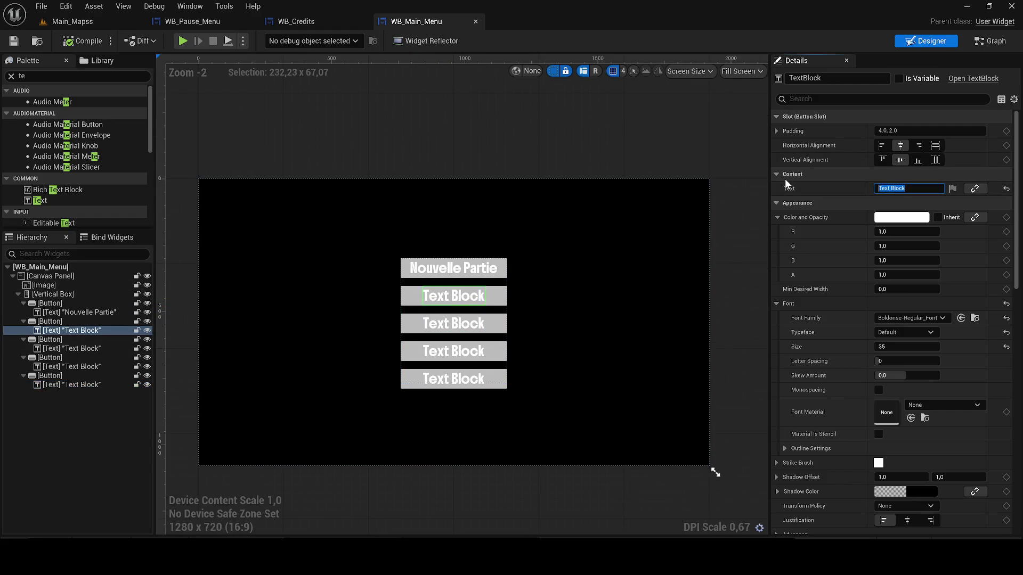
- Set the second button's label to 'CHARGER PARTIE'
text(C)
text(harger)
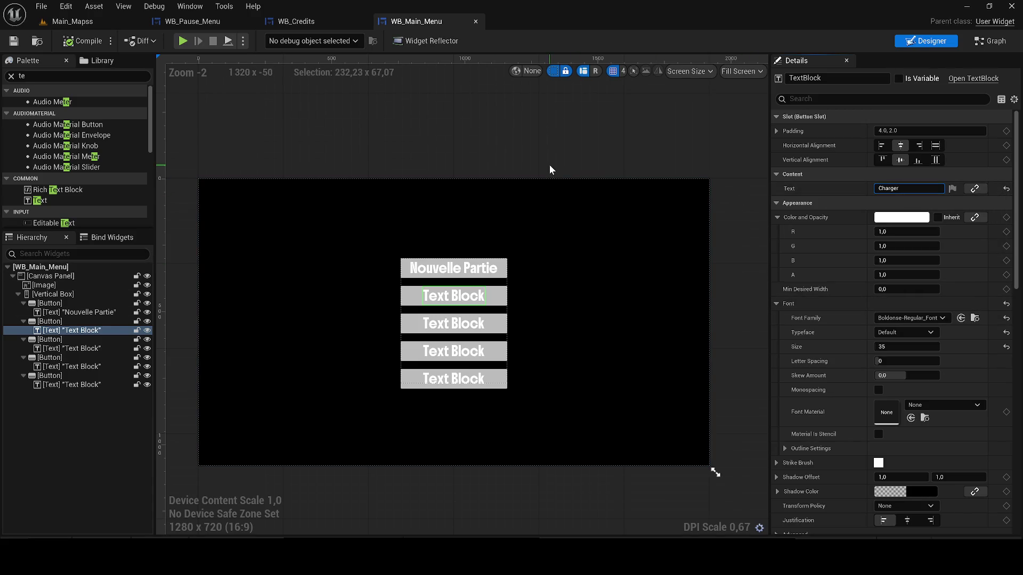
text( Partie)
key(ctrl+a)
text(CHARGER PAR)
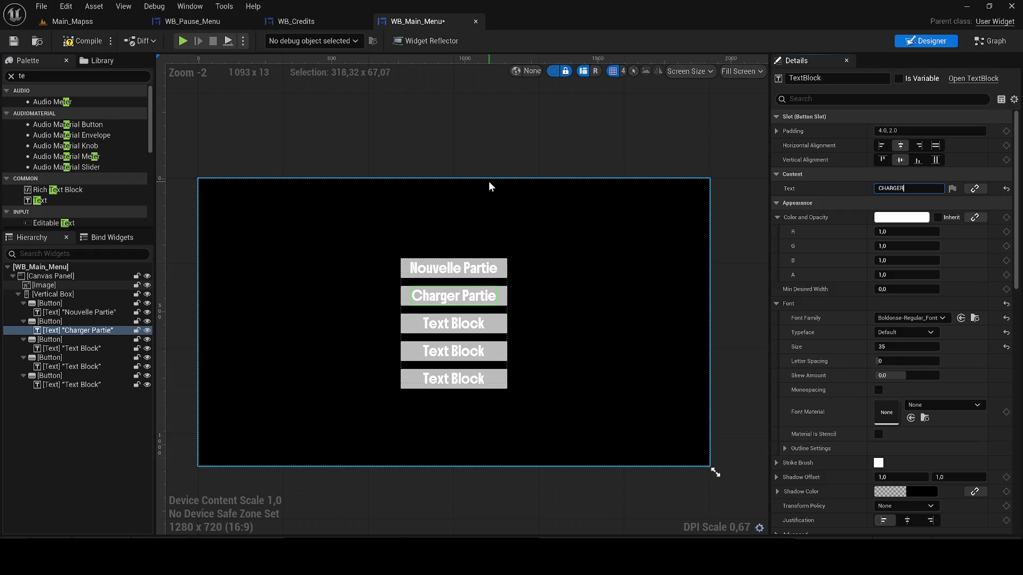
text(TI)
text(E)
key(Return)
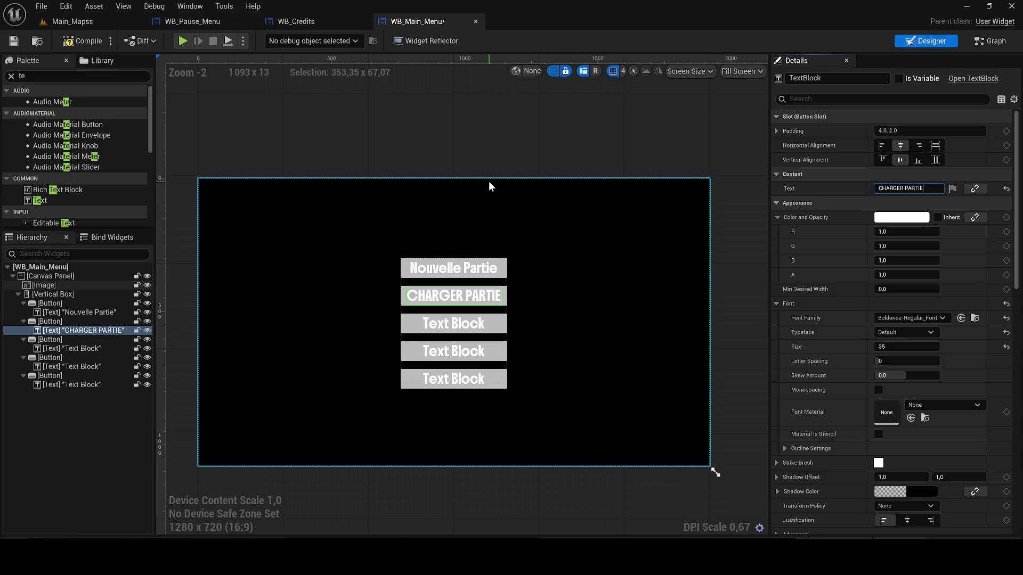
- Relabel the first button 'NOUVELLE PARTIE' and add the second text to the selection
click(426, 271)
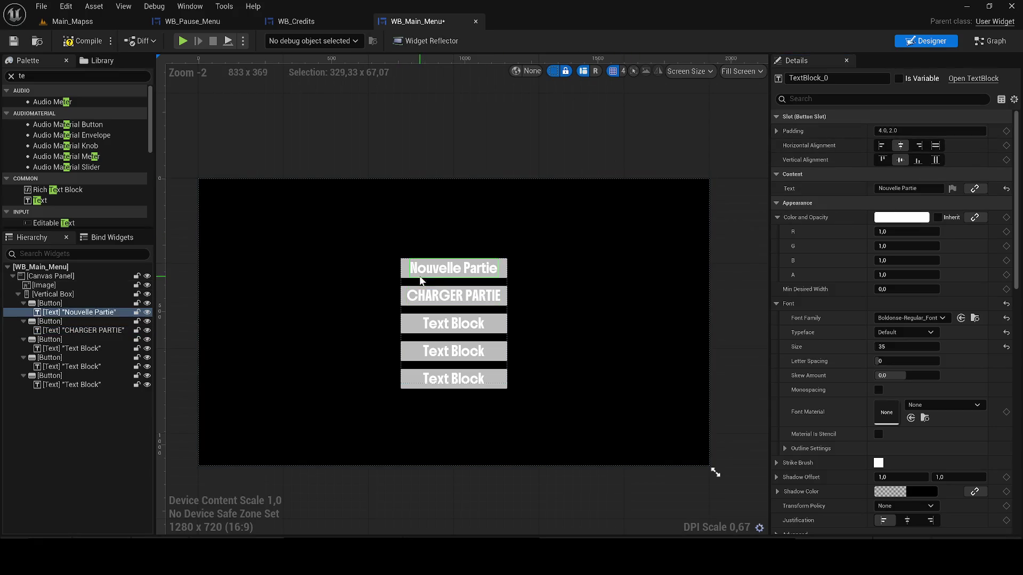
click(906, 188)
text(NOUVELLE PARTIE)
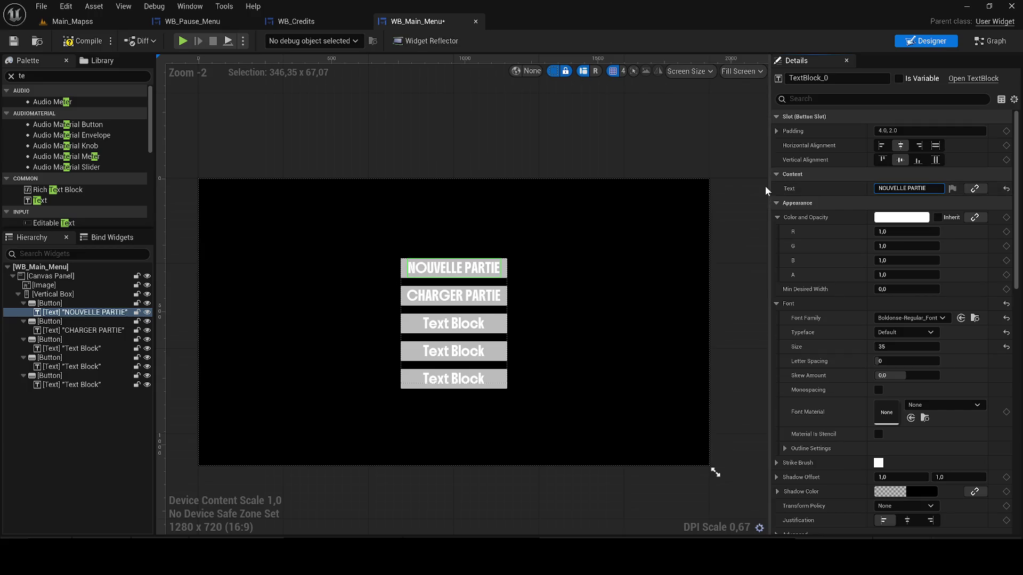
ctrl+click(446, 297)
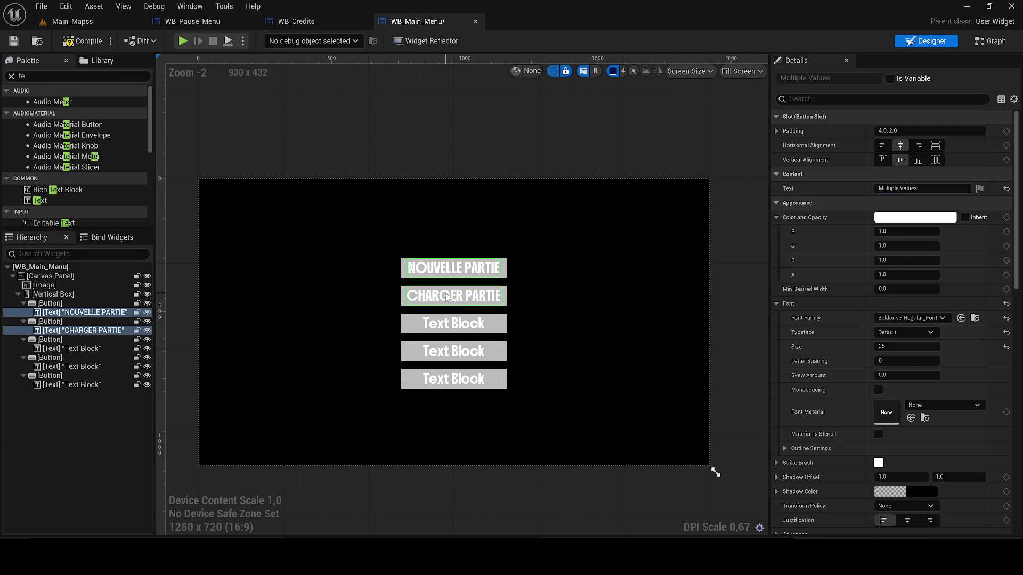
- Multi-select all five button texts and set their font size to 30
ctrl+click(454, 323)
ctrl+click(454, 351)
ctrl+click(454, 378)
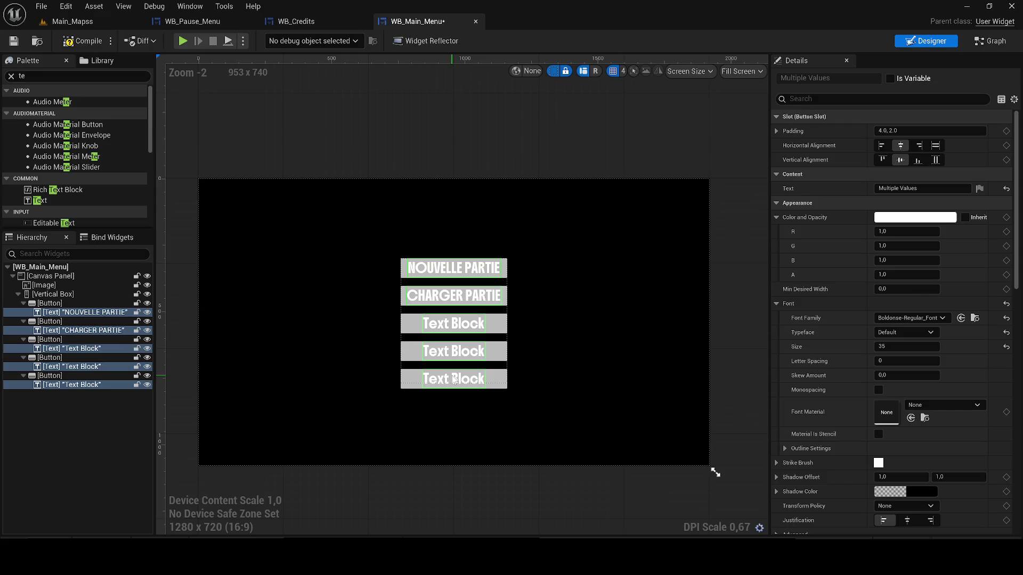
click(905, 347)
text(3)
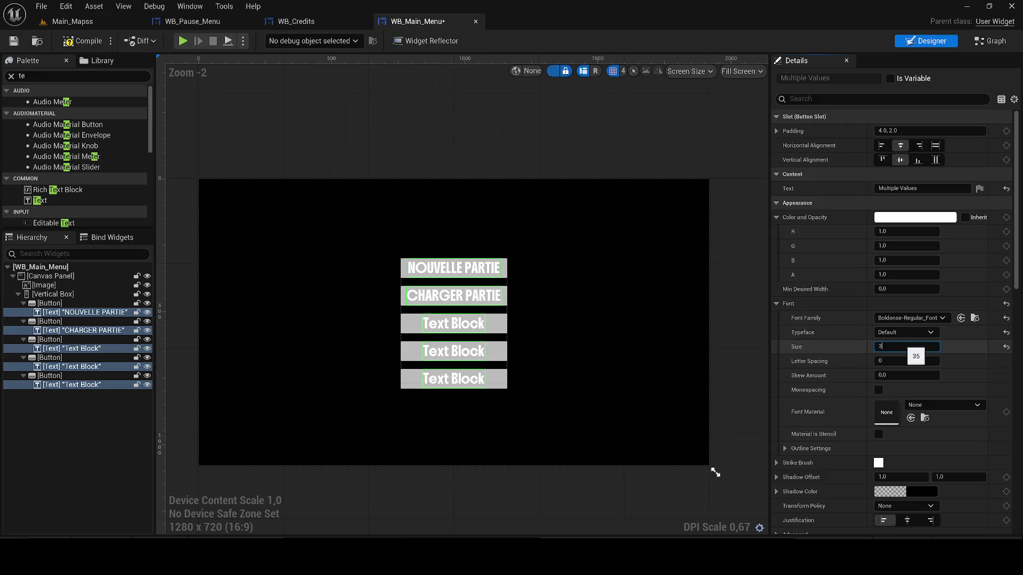
text(0)
key(Return)
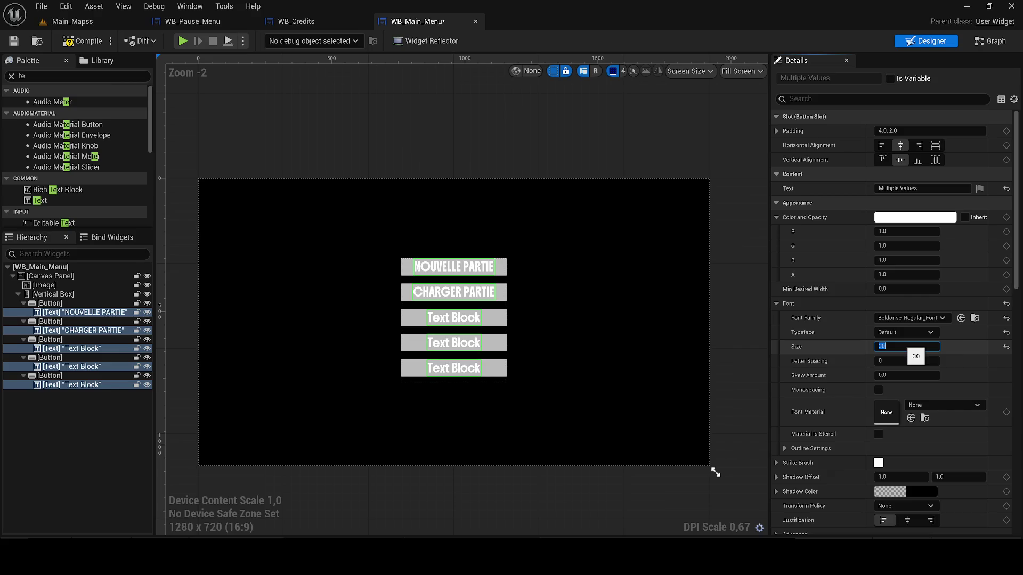
- Relabel the third button 'OPTIONS' and type 'CREDITS' for the fourth button
scroll(563, 210, up, 3)
scroll(484, 210, down, 2)
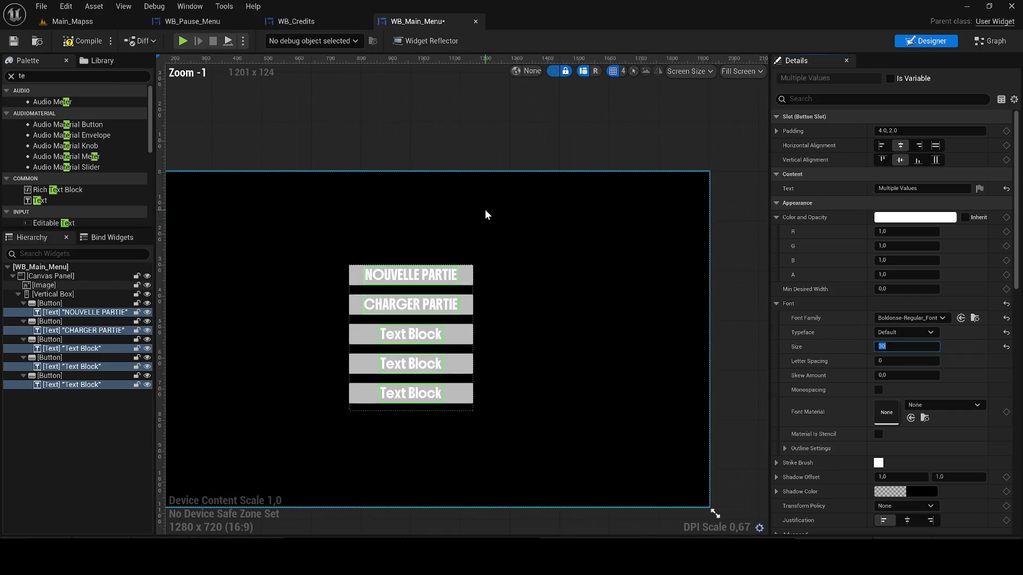
click(395, 337)
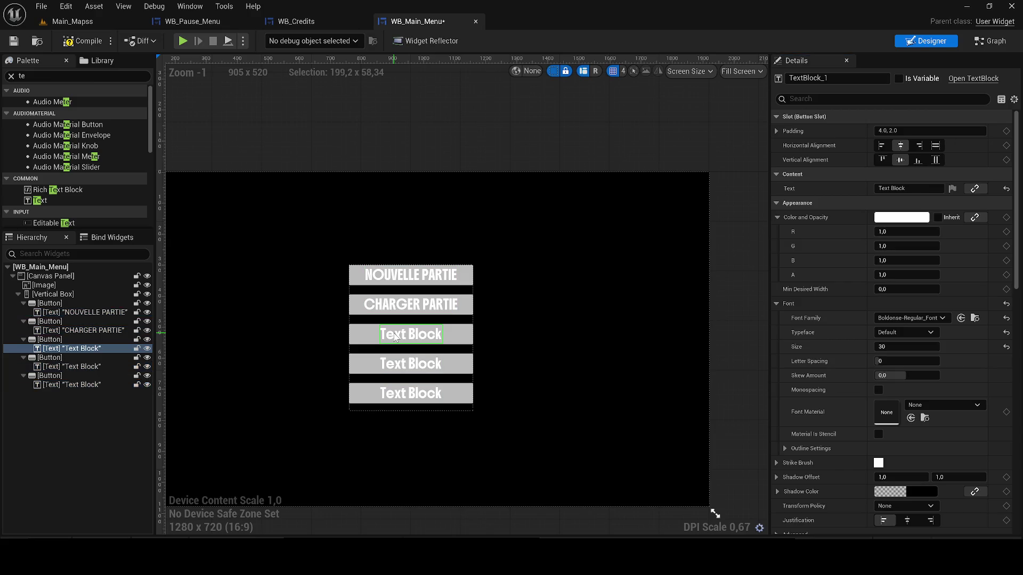
click(890, 189)
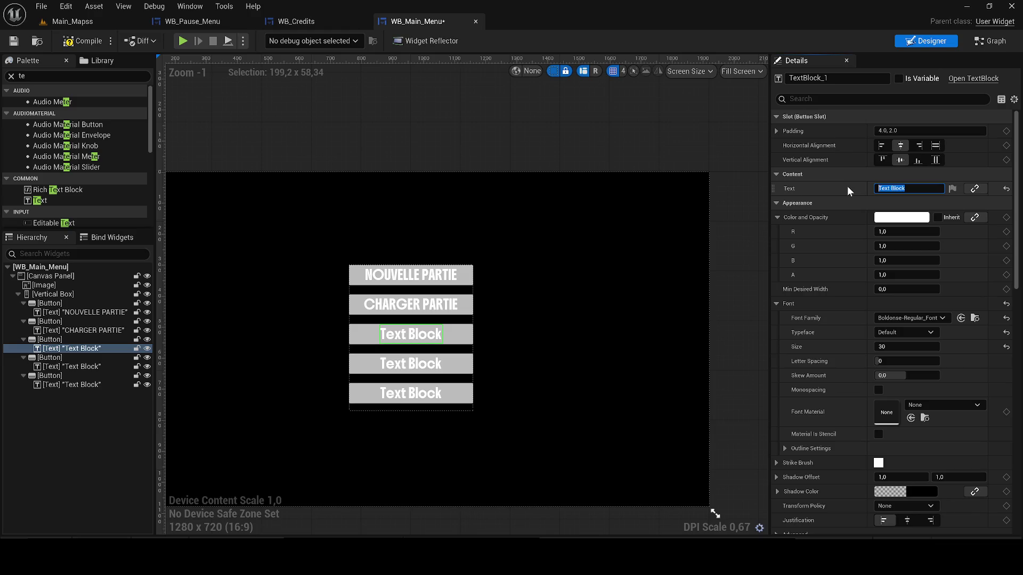
text(OPTIONS)
click(425, 368)
click(905, 188)
text(CRE)
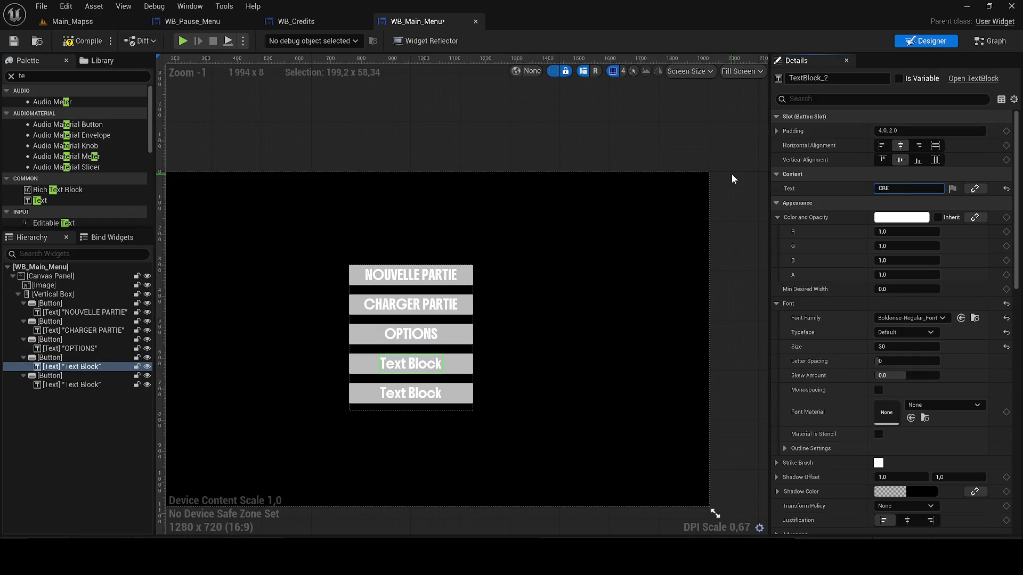
text(DITS)
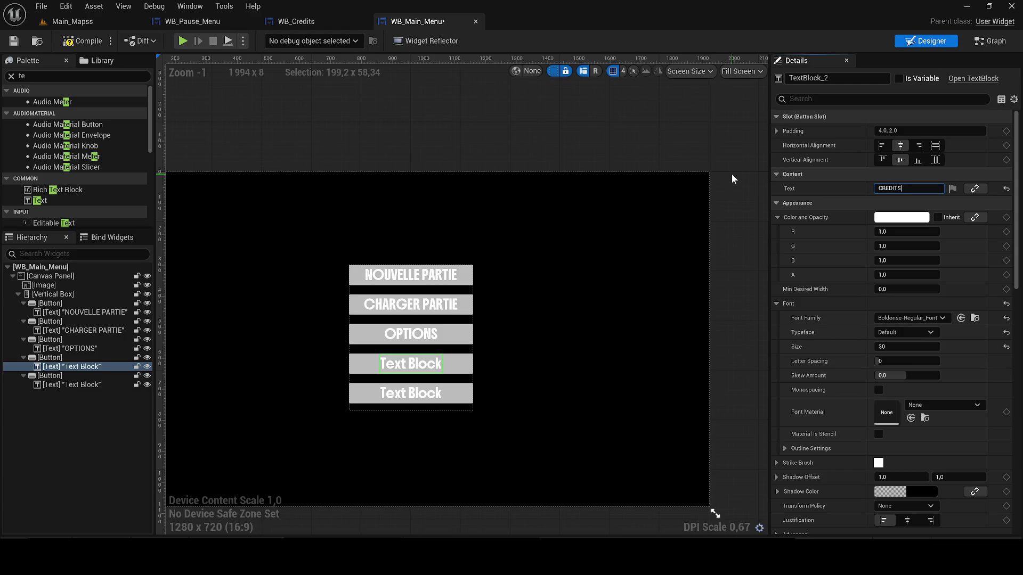